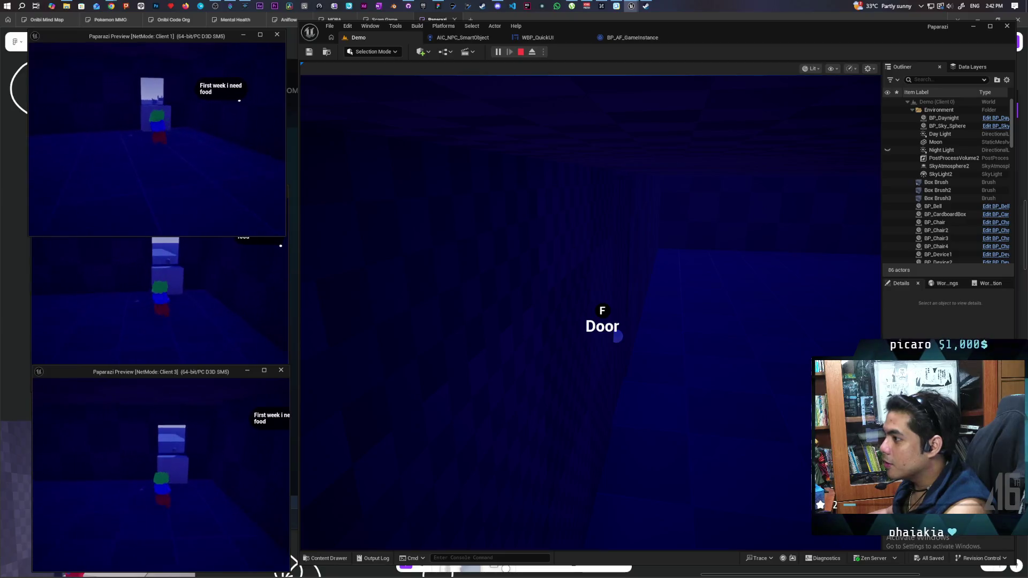
Focus the client and main game views, then end the multiplayer Play-In-Editor session with Esc.
{"action": "key", "text": "alt+Tab"}
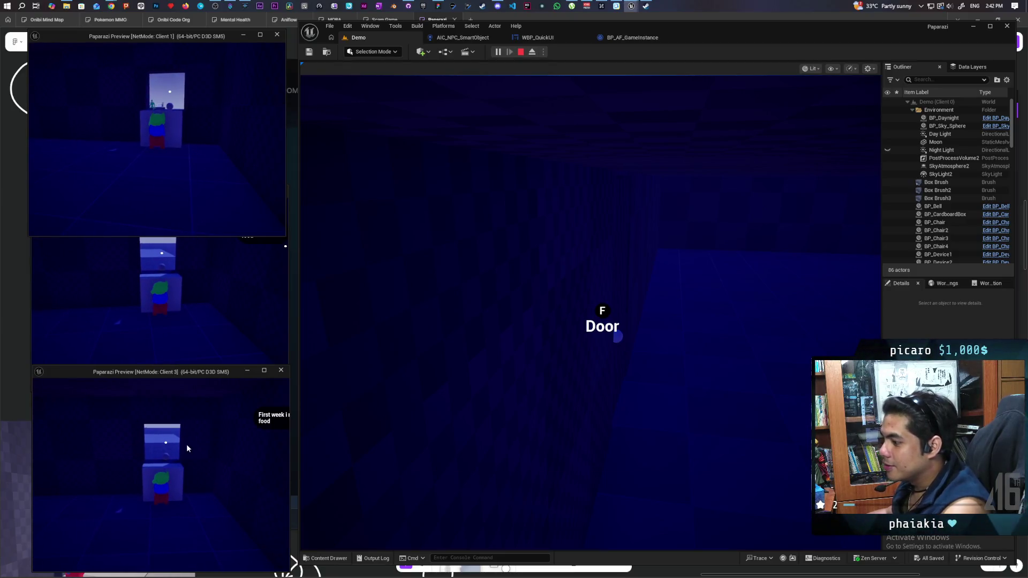
{"action": "left_click", "coordinate": [183, 432]}
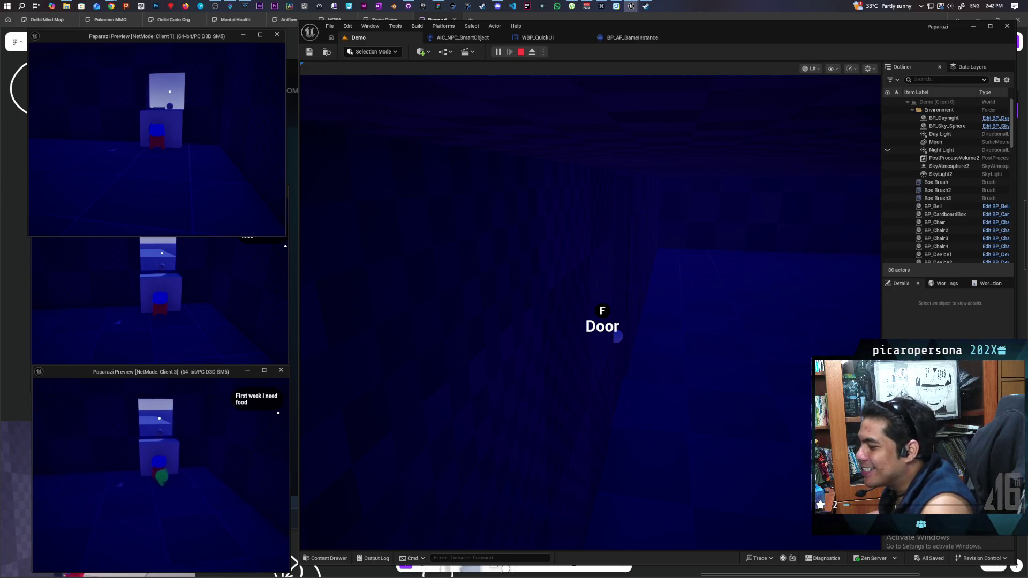
{"action": "left_click", "coordinate": [431, 434]}
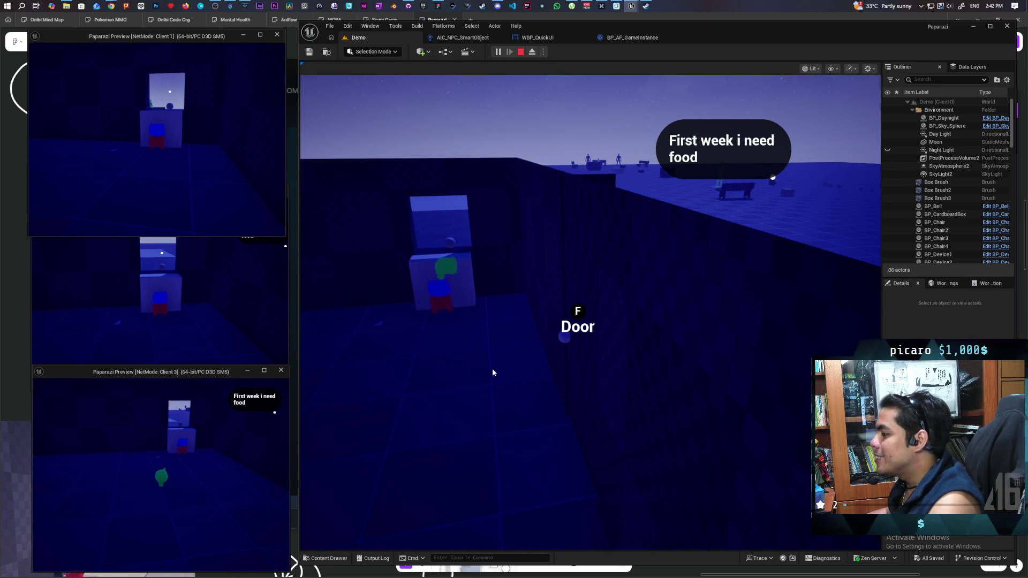
{"action": "key", "text": "Escape"}
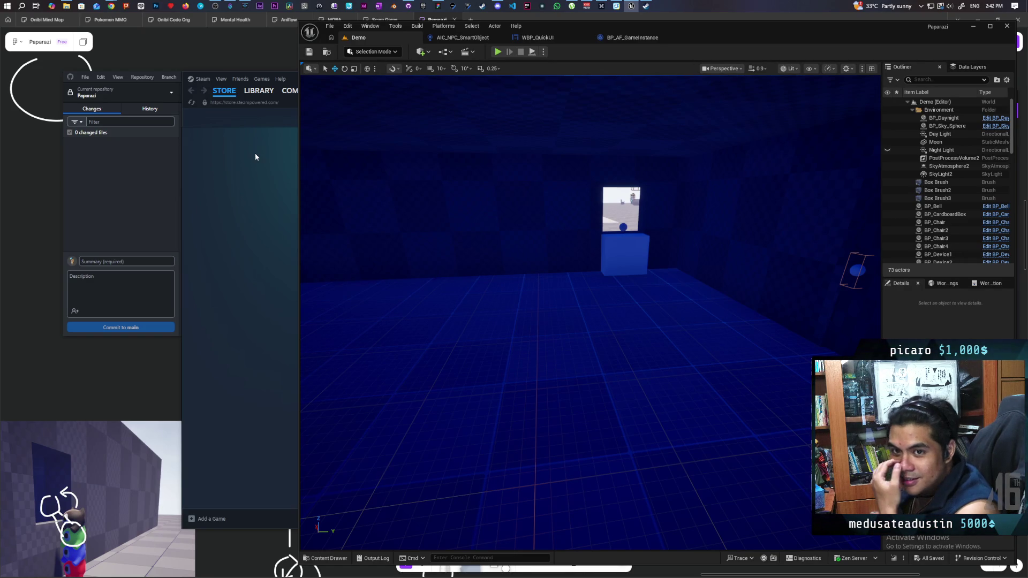
Bring the Steam store window forward to browse it, then minimize it.
{"action": "left_click", "coordinate": [255, 154]}
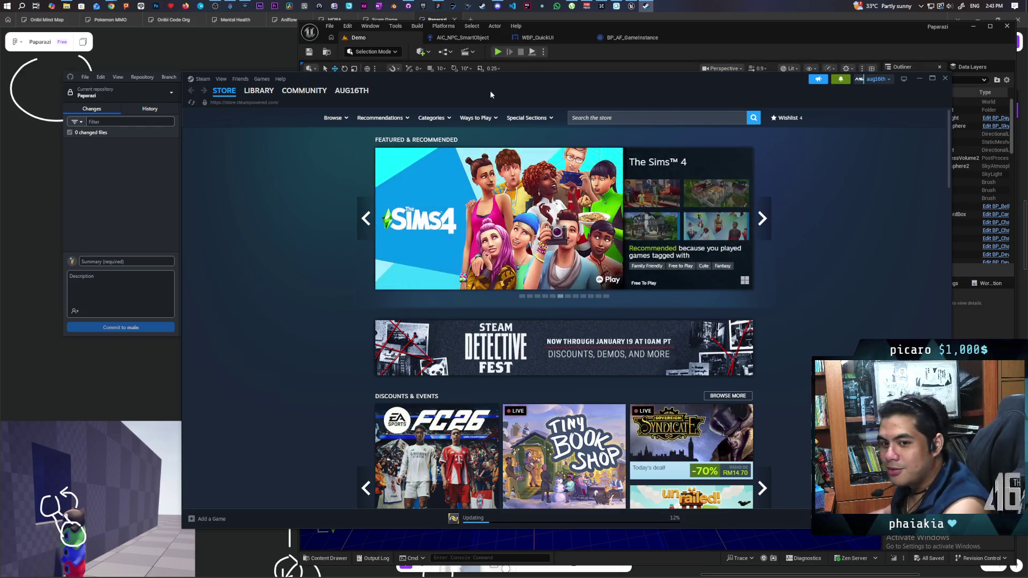
{"action": "left_click", "coordinate": [918, 79]}
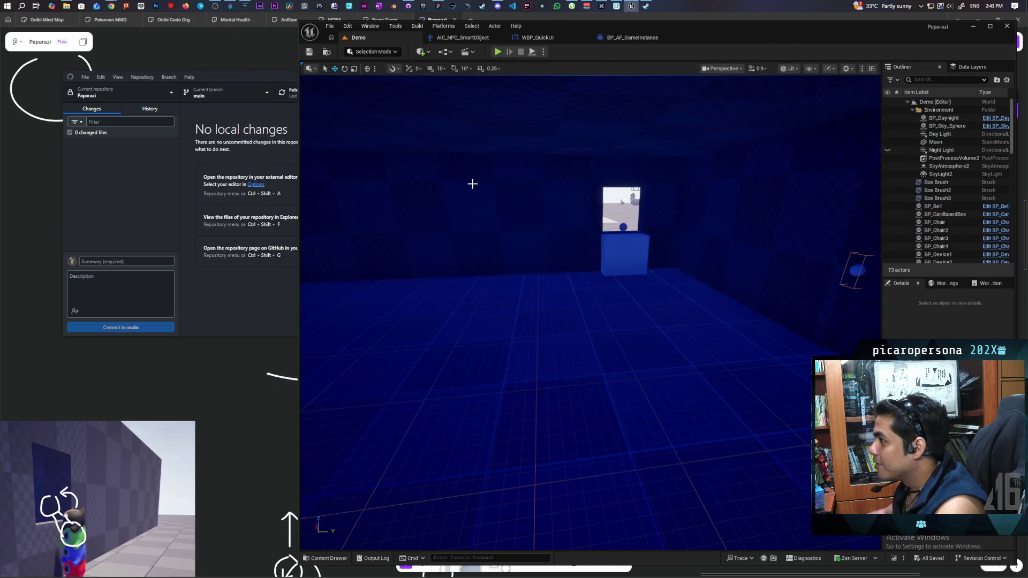
Select BP_PhysicsDoor and stretch its Box component wider to the right.
{"action": "mouse_move", "coordinate": [551, 204]}
{"action": "left_mouse_down"}
{"action": "mouse_move", "coordinate": [628, 225]}
{"action": "mouse_move", "coordinate": [540, 275]}
{"action": "mouse_move", "coordinate": [472, 260]}
{"action": "left_mouse_up"}
{"action": "mouse_move", "coordinate": [570, 265]}
{"action": "left_mouse_down"}
{"action": "mouse_move", "coordinate": [557, 267]}
{"action": "mouse_move", "coordinate": [571, 265]}
{"action": "left_mouse_up"}
{"action": "left_click", "coordinate": [577, 284]}
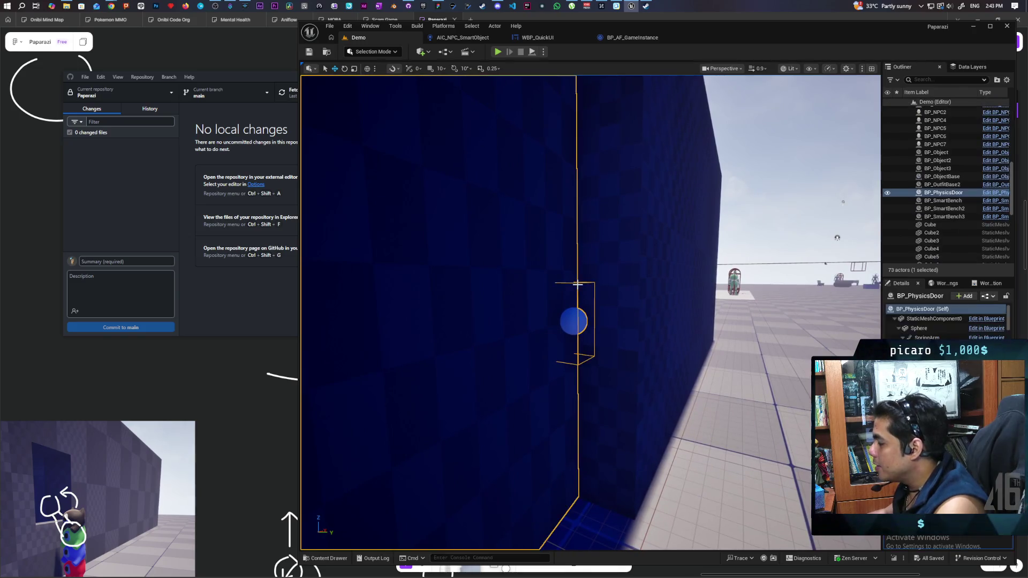
{"action": "scroll", "coordinate": [922, 316], "scroll_direction": "down", "scroll_amount": 3}
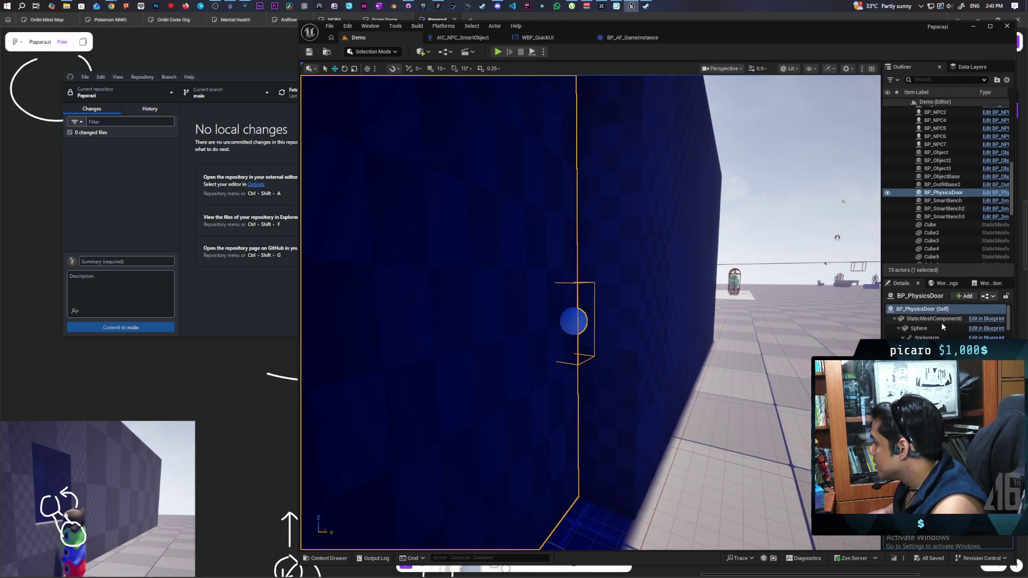
{"action": "left_click", "coordinate": [938, 327]}
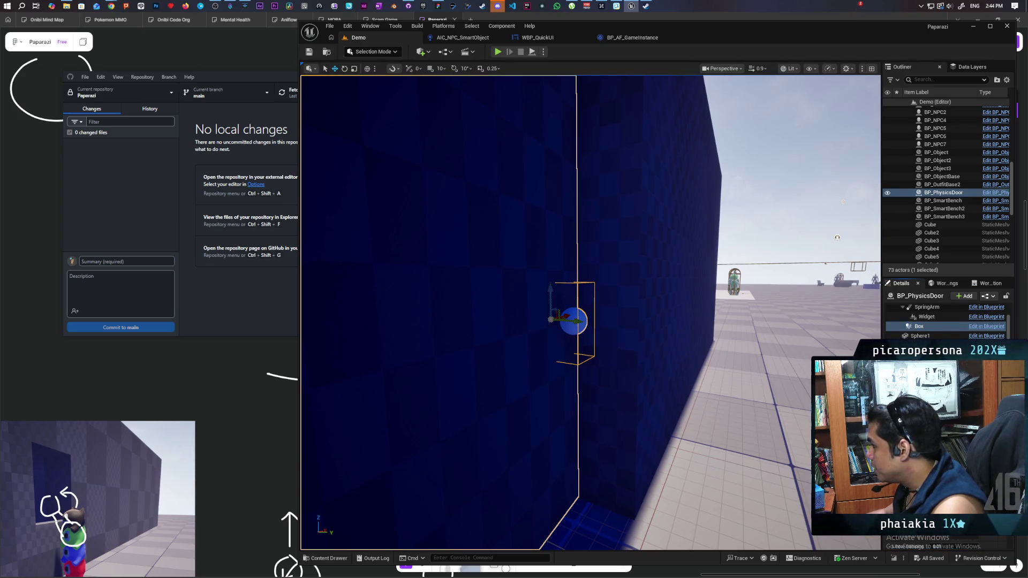
{"action": "left_click_drag", "start_coordinate": [579, 322], "coordinate": [602, 321]}
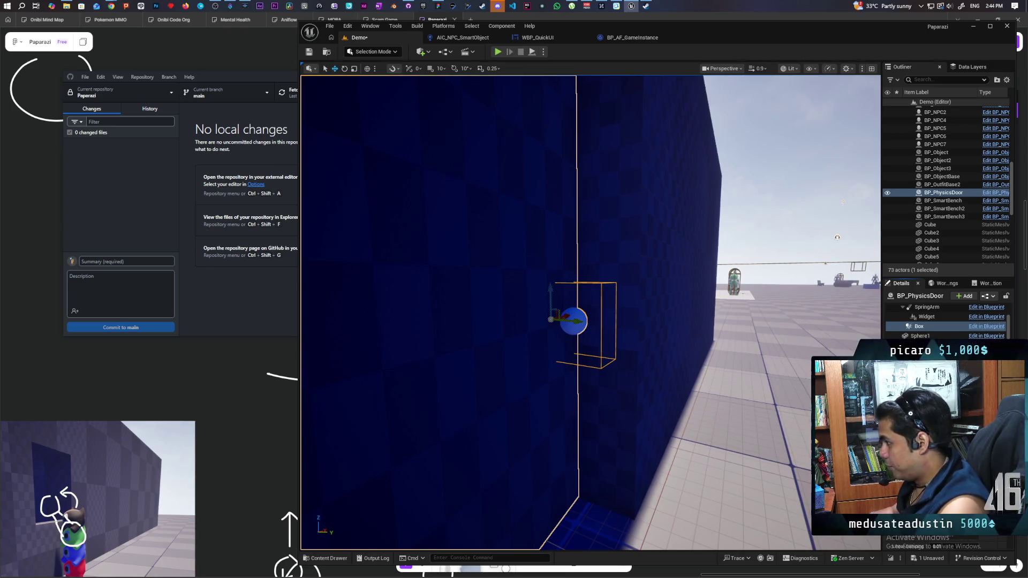
Save the Demo level and launch a multiplayer play test.
{"action": "mouse_move", "coordinate": [589, 321]}
{"action": "left_mouse_down"}
{"action": "mouse_move", "coordinate": [536, 321]}
{"action": "mouse_move", "coordinate": [482, 215]}
{"action": "mouse_move", "coordinate": [453, 86]}
{"action": "left_mouse_up"}
{"action": "key", "text": "ctrl+s"}
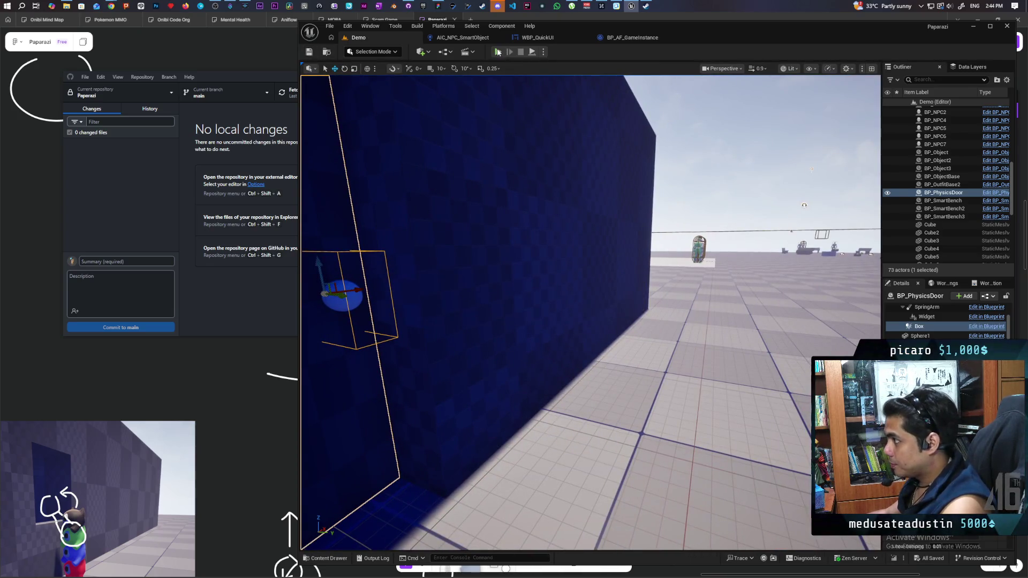
{"action": "key", "text": "alt+p"}
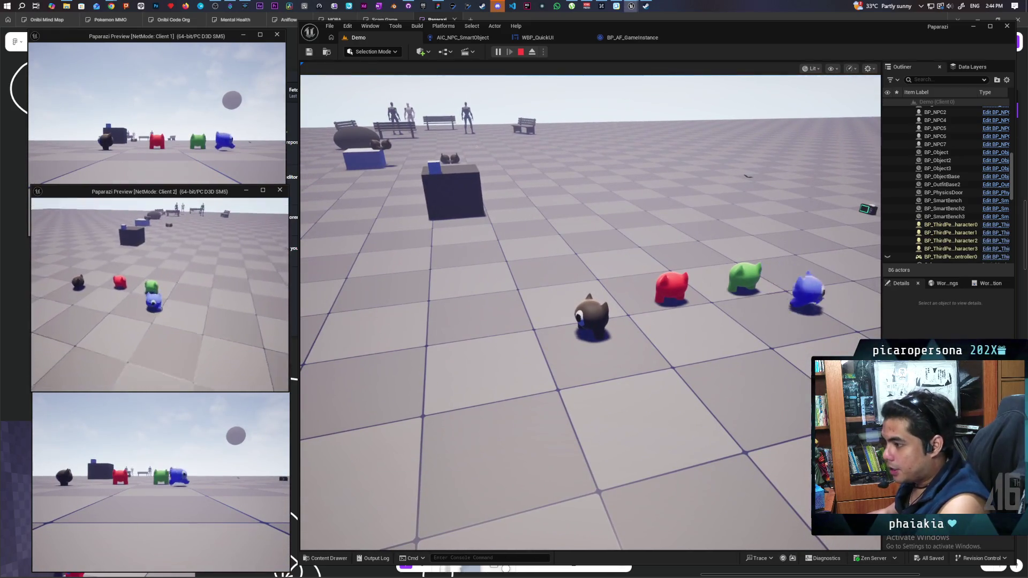
Move the player forward and shift mouse focus between the first client and main game view.
{"action": "key", "text": "w"}
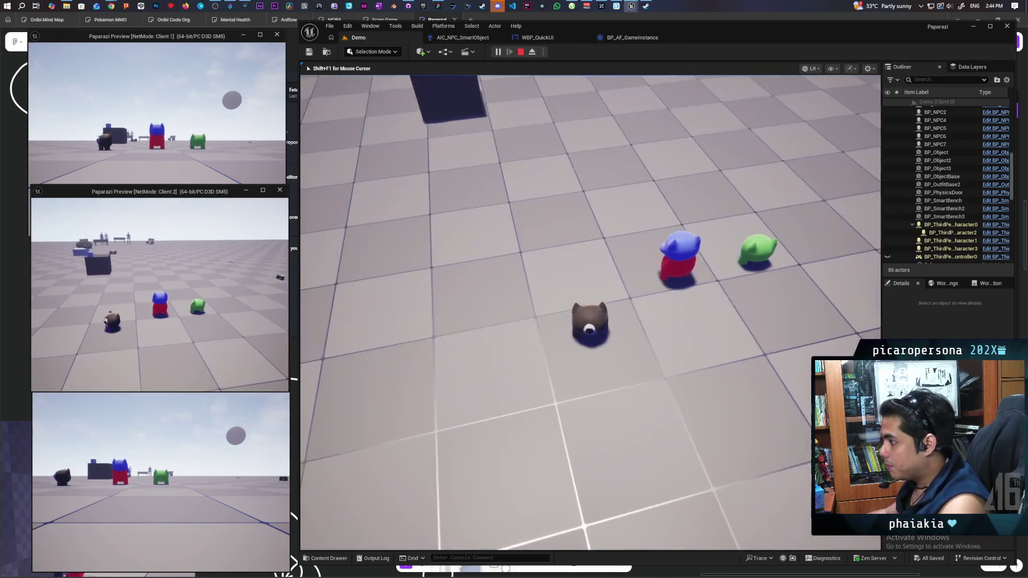
{"action": "key", "text": "shift+F1"}
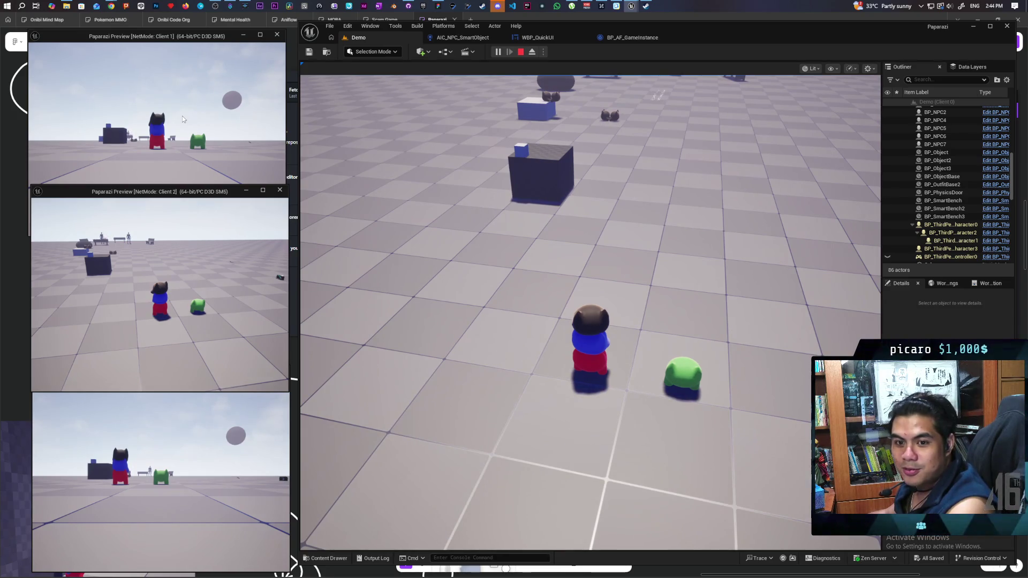
{"action": "left_click", "coordinate": [136, 105]}
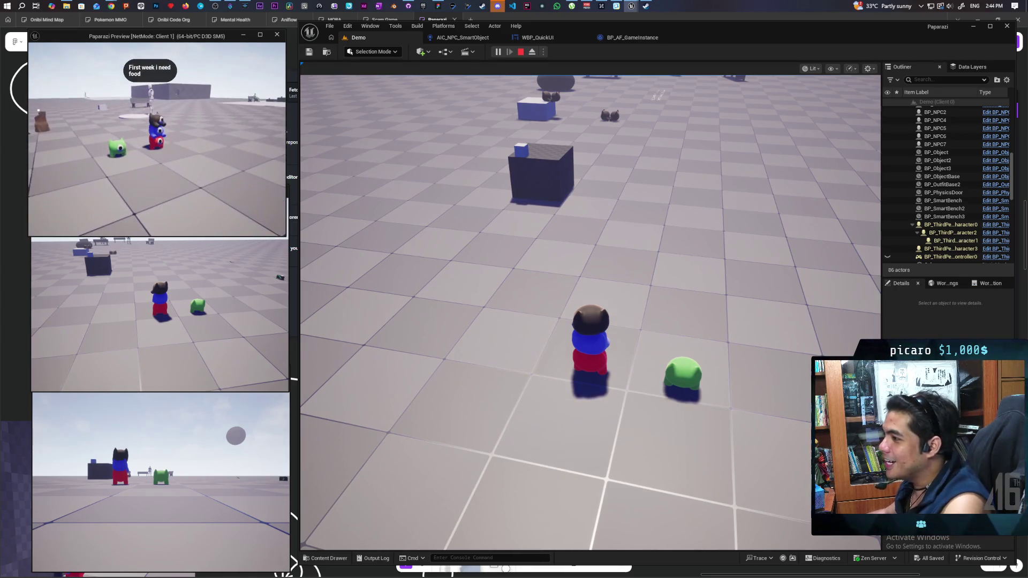
{"action": "key", "text": "shift+F1"}
{"action": "left_click", "coordinate": [368, 151]}
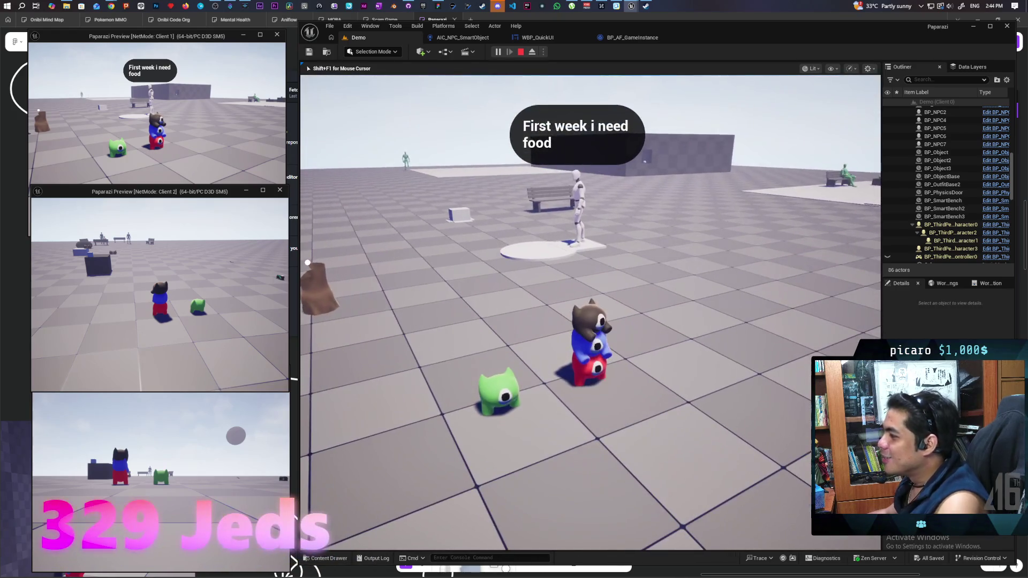
{"action": "key", "text": "shift+F1"}
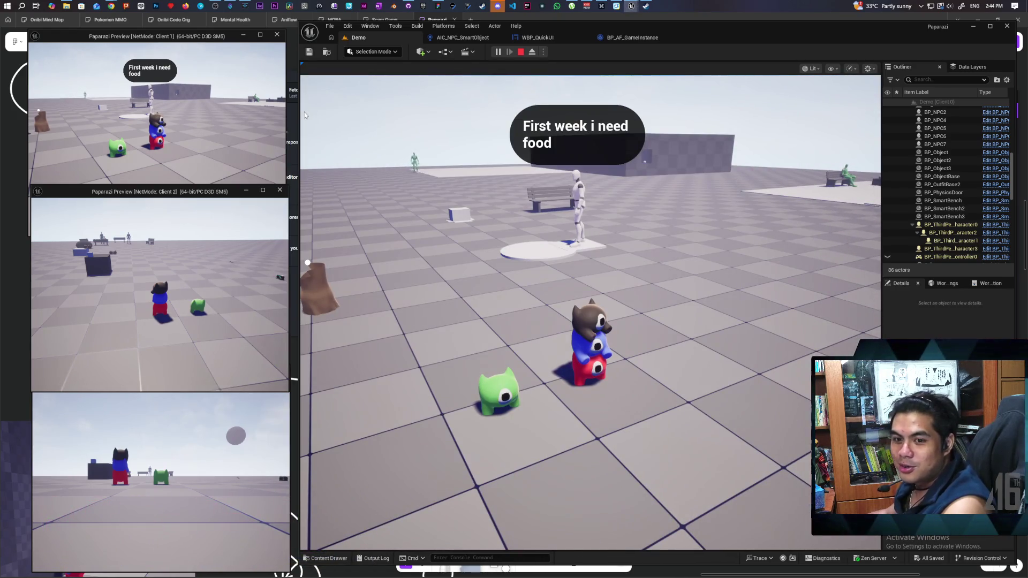
Walk the character to the physics door until its Door prompt shows, then run show Collision.
{"action": "key", "text": "w"}
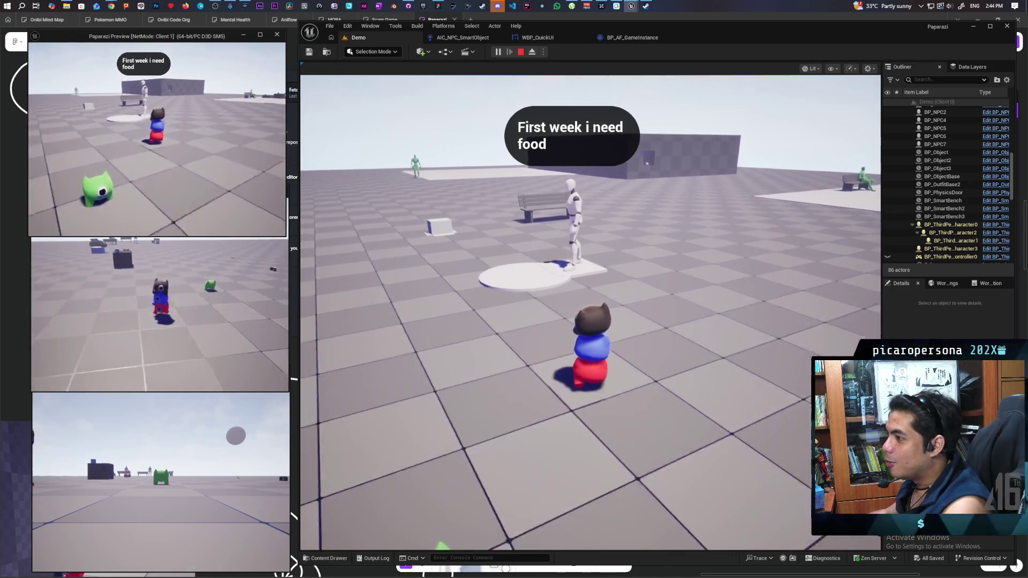
{"action": "key", "text": "a"}
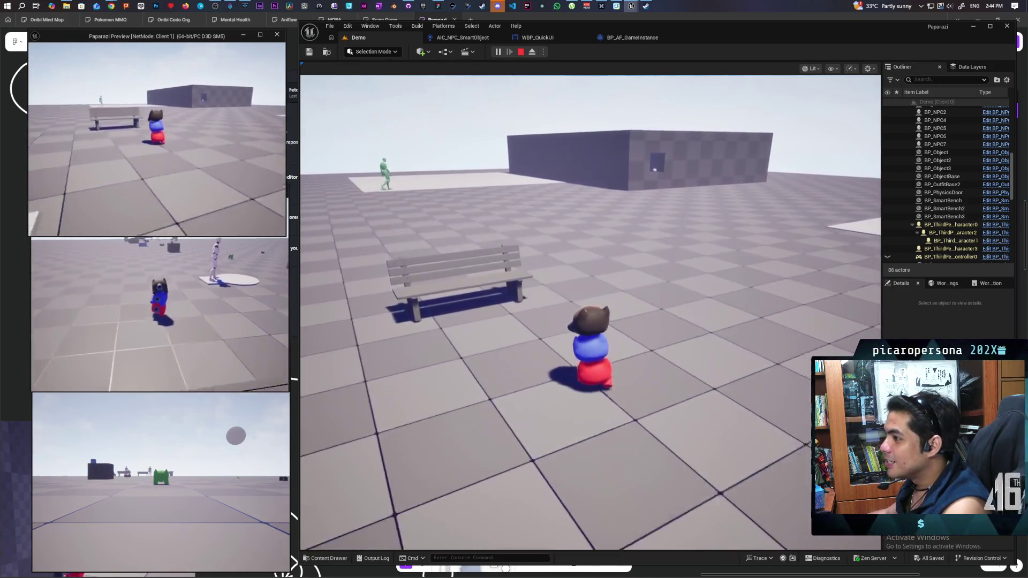
{"action": "key", "text": "a"}
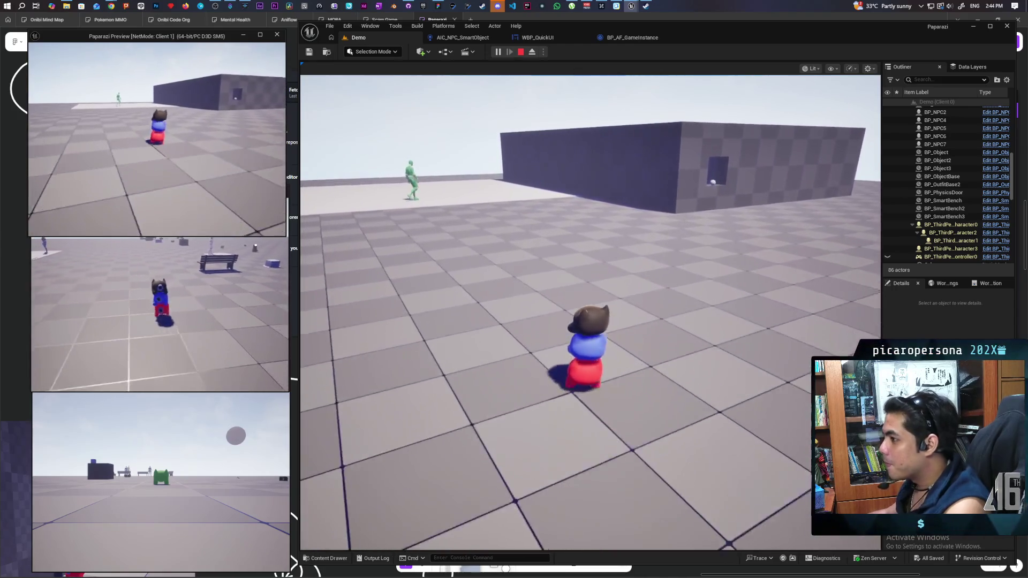
{"action": "key", "text": "w"}
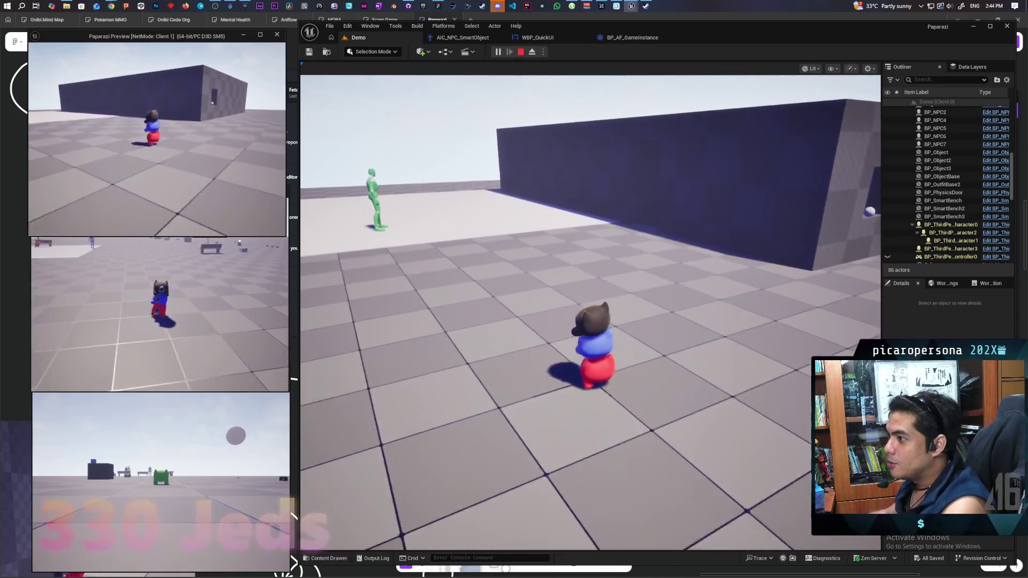
{"action": "key", "text": "w"}
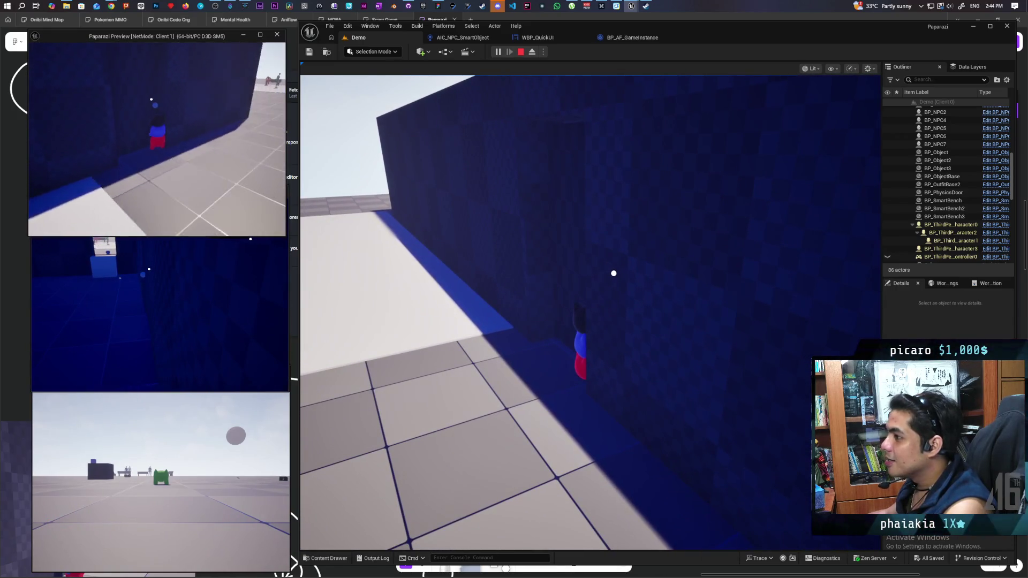
{"action": "key", "text": "w"}
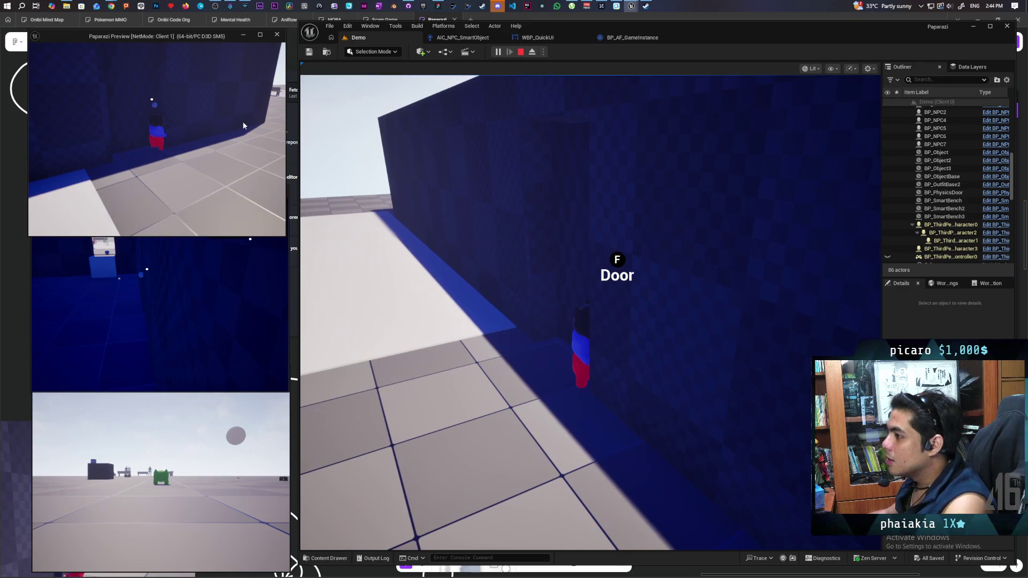
{"action": "left_click", "coordinate": [563, 183]}
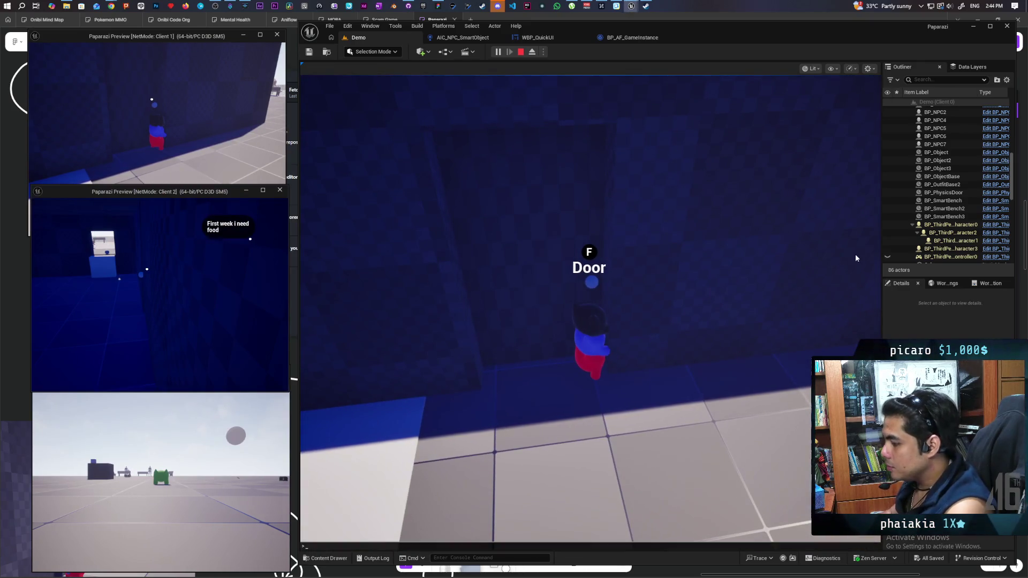
{"action": "key", "text": "Return"}
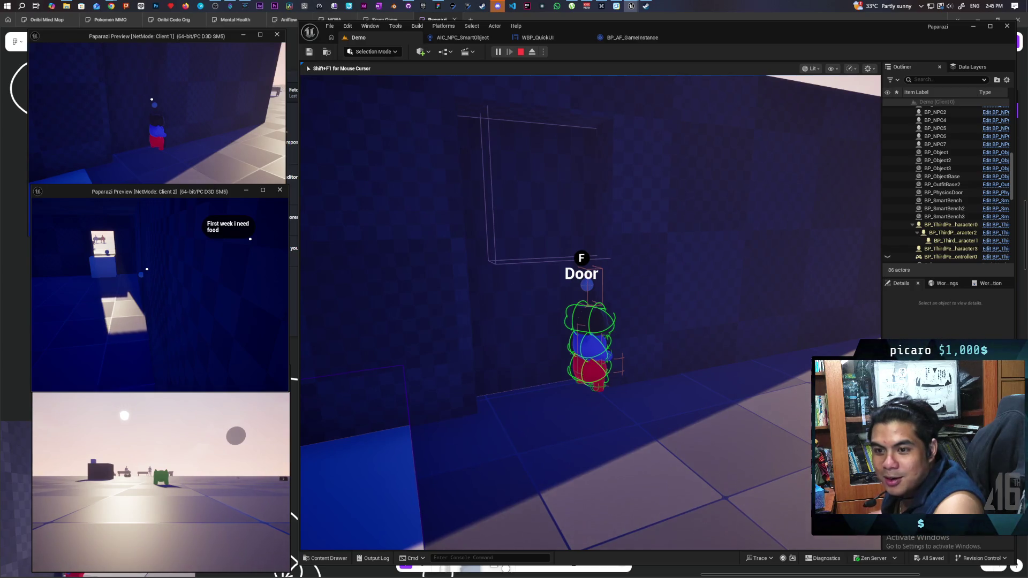
Stop the play-in-editor session and frame BP_PhysicsDoor in the viewport.
{"action": "key", "text": "shift+F1"}
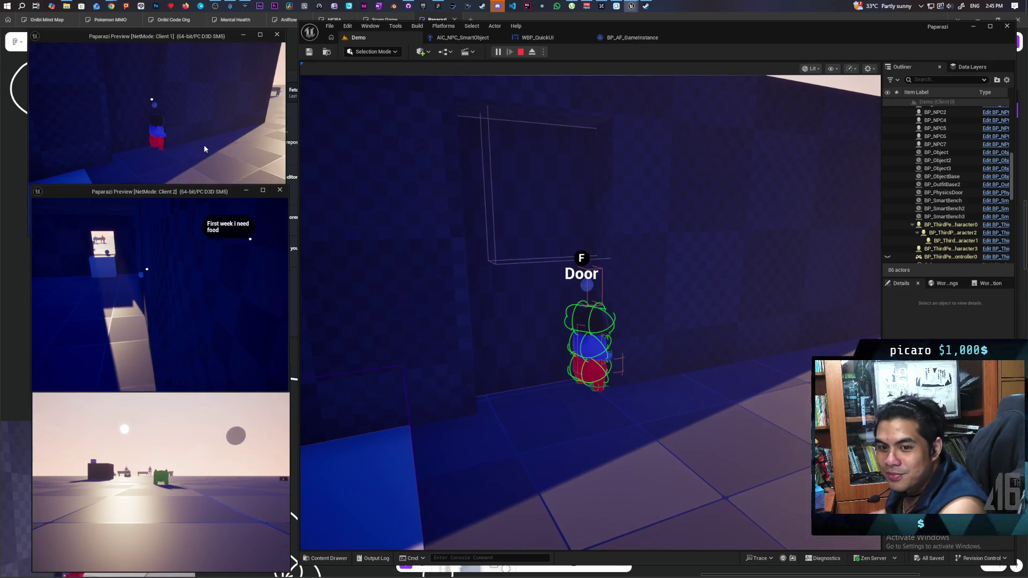
{"action": "left_click", "coordinate": [205, 149]}
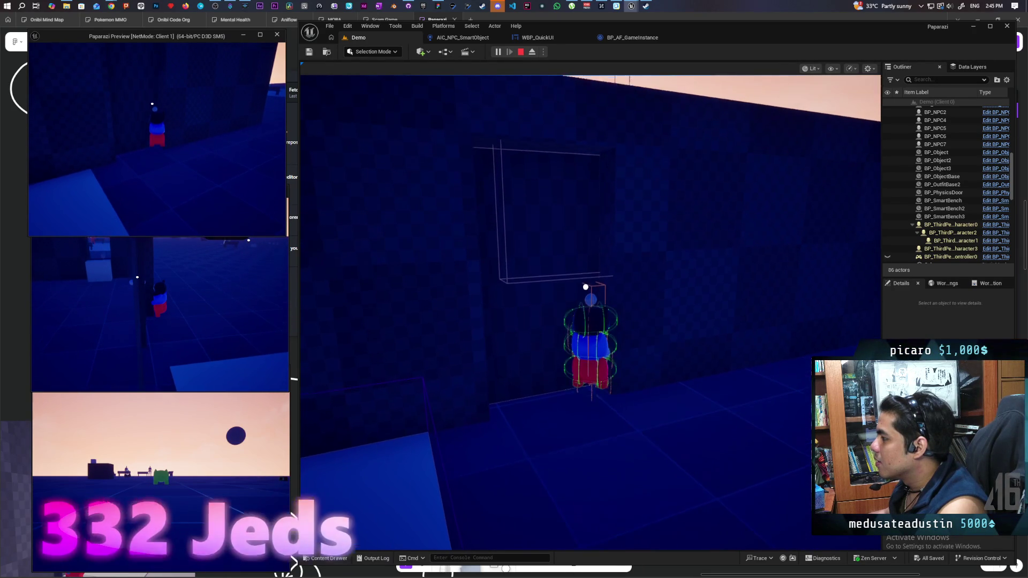
{"action": "key", "text": "Escape"}
{"action": "key", "text": "f"}
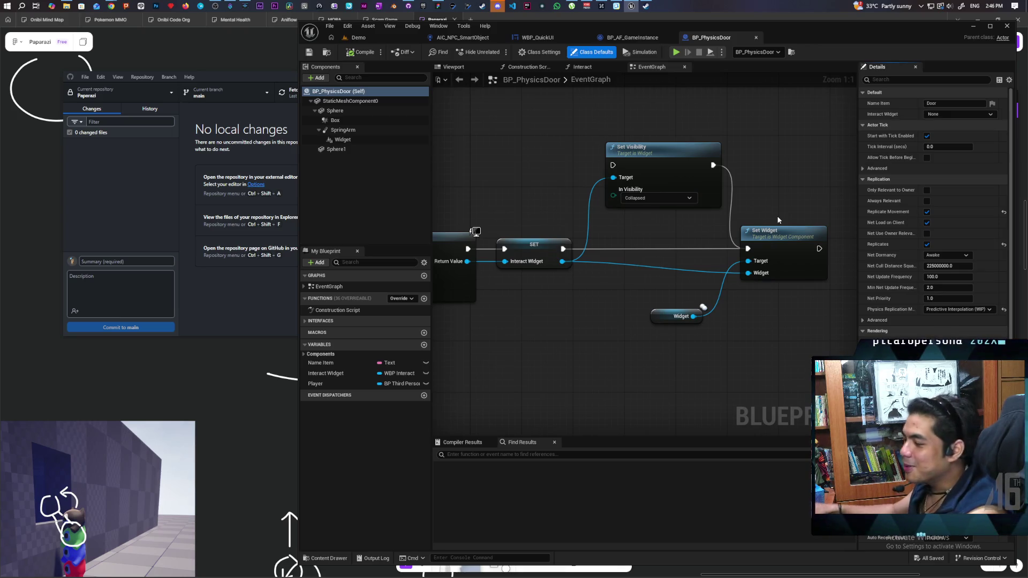
Nudge the Set Visibility node up beside the BeginPlay widget setup, then open the Discord showcase notification.
{"action": "left_click_drag", "start_coordinate": [589, 184], "coordinate": [580, 246]}
{"action": "left_click_drag", "start_coordinate": [681, 246], "coordinate": [663, 216]}
{"action": "left_click_drag", "start_coordinate": [564, 253], "coordinate": [486, 175]}
{"action": "mouse_move", "coordinate": [523, 273]}
{"action": "left_mouse_down"}
{"action": "mouse_move", "coordinate": [595, 265]}
{"action": "mouse_move", "coordinate": [529, 211]}
{"action": "mouse_move", "coordinate": [607, 177]}
{"action": "left_mouse_up"}
{"action": "scroll", "coordinate": [530, 211], "scroll_direction": "down", "scroll_amount": 1}
{"action": "scroll", "coordinate": [529, 215], "scroll_direction": "down", "scroll_amount": 4}
{"action": "scroll", "coordinate": [588, 219], "scroll_direction": "up", "scroll_amount": 5}
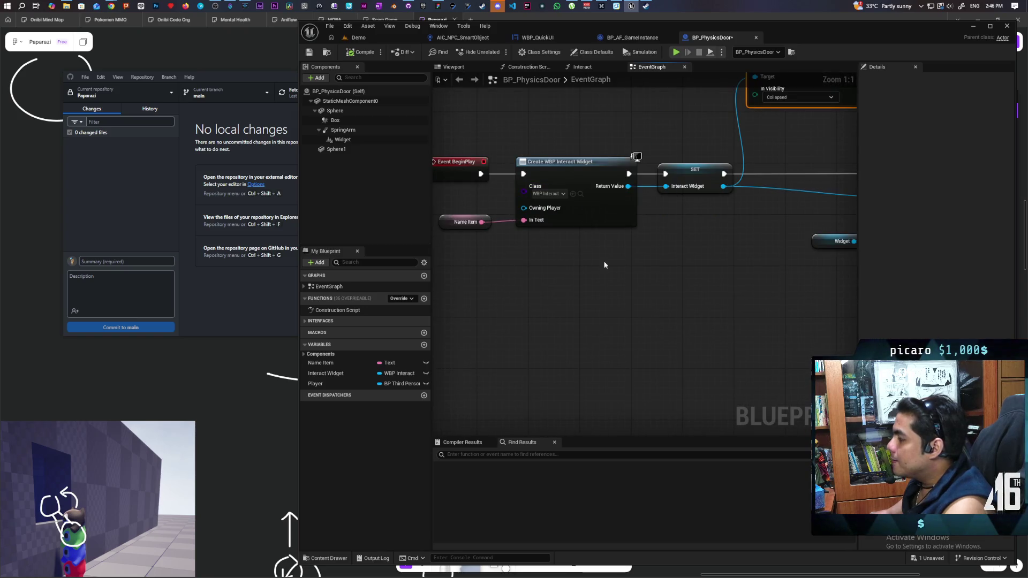
{"action": "scroll", "coordinate": [623, 252], "scroll_direction": "down", "scroll_amount": 1}
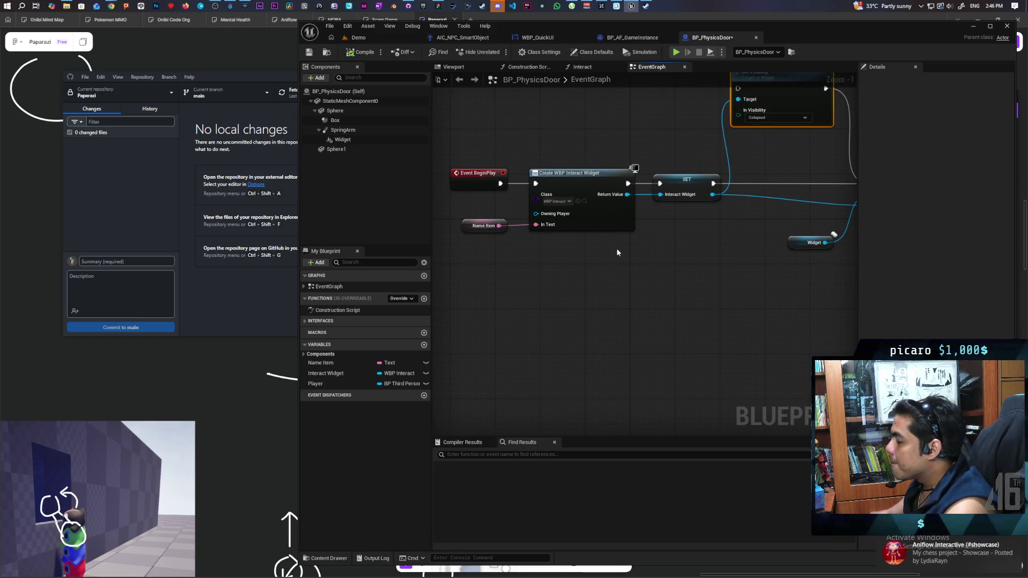
{"action": "left_click", "coordinate": [952, 562]}
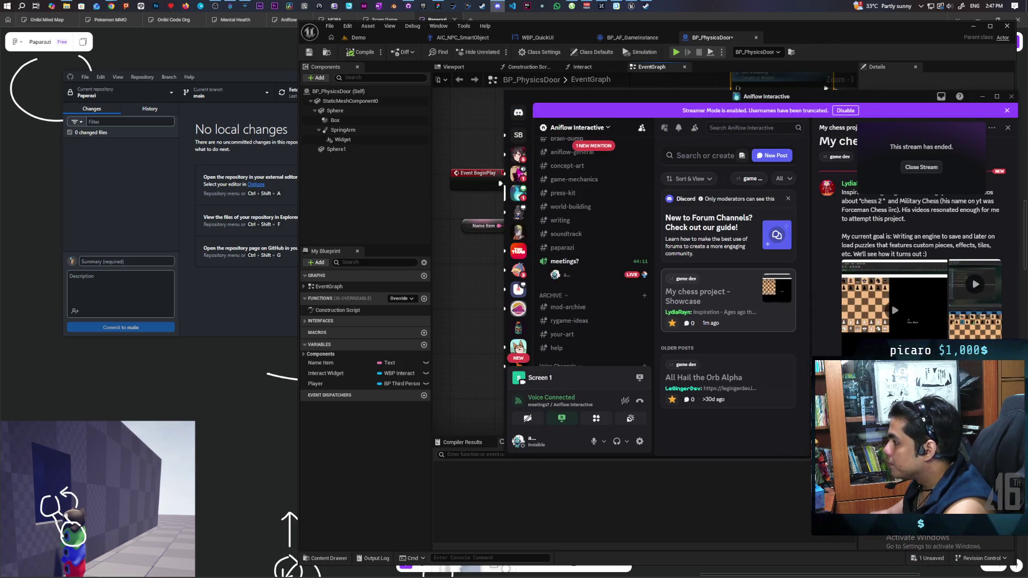
Leave the Discord voice call, dismiss its survey, and view the showcase post's attachment full-size.
{"action": "left_click", "coordinate": [639, 400]}
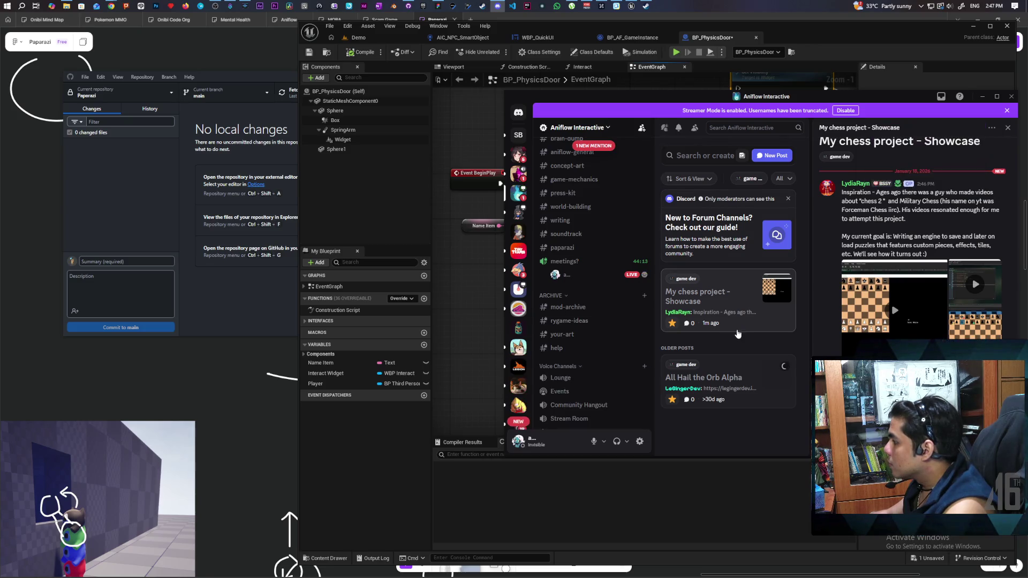
{"action": "left_click", "coordinate": [889, 169]}
{"action": "left_click_drag", "start_coordinate": [846, 96], "coordinate": [650, 87]}
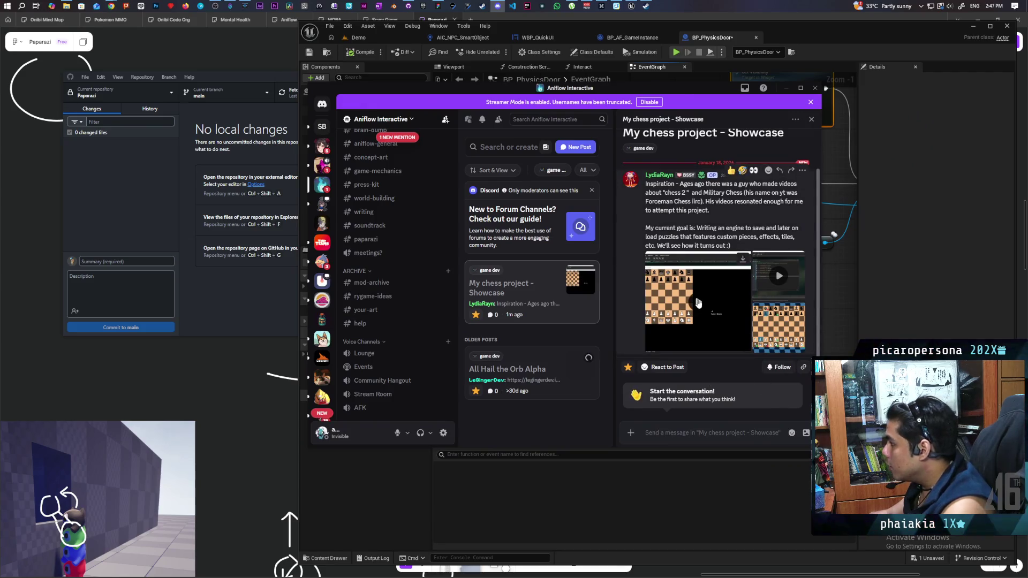
{"action": "left_click", "coordinate": [755, 292]}
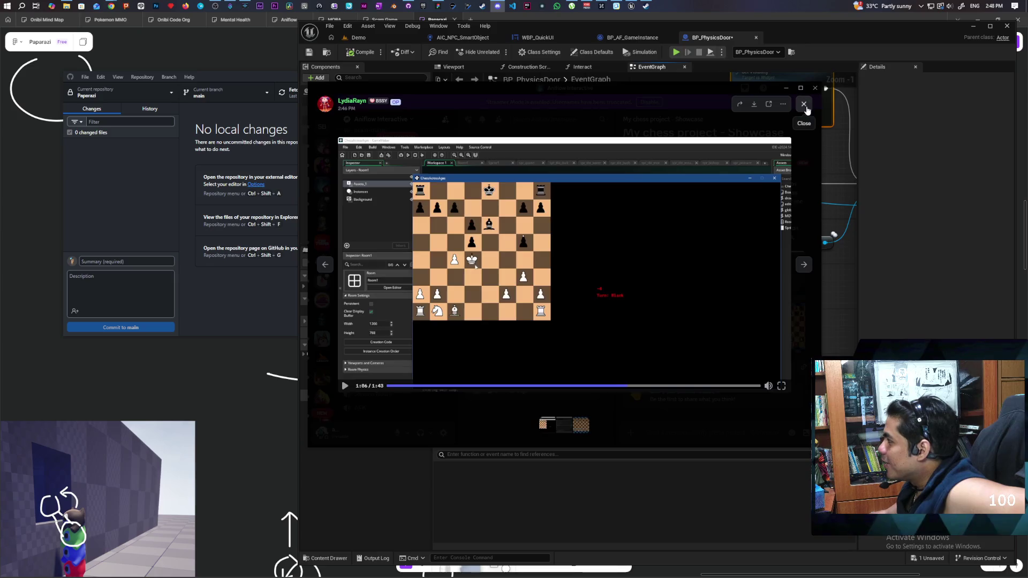
{"action": "key", "text": "Escape"}
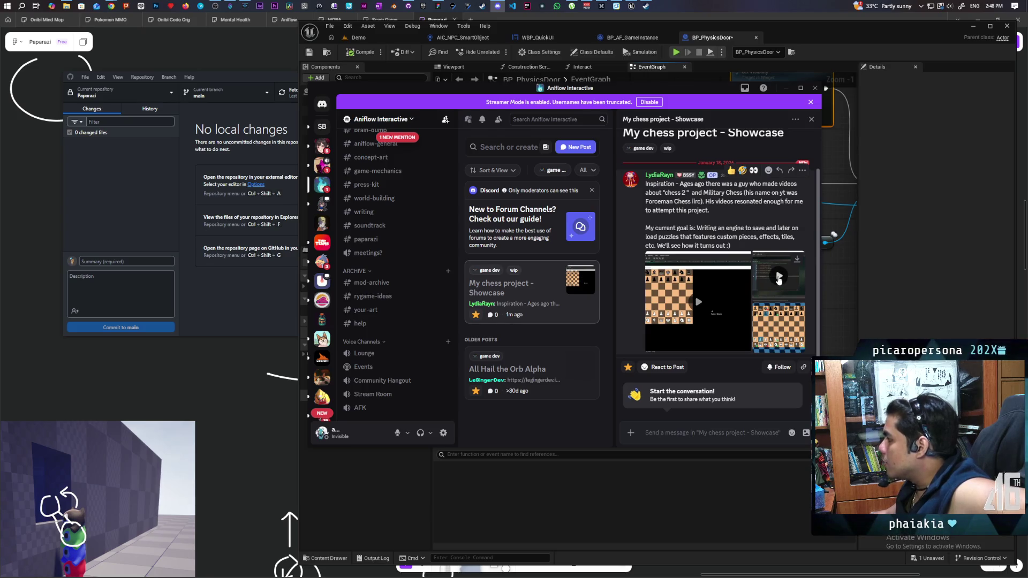
Play the right-hand chess-project video full-size in Discord's media viewer.
{"action": "left_click", "coordinate": [779, 277]}
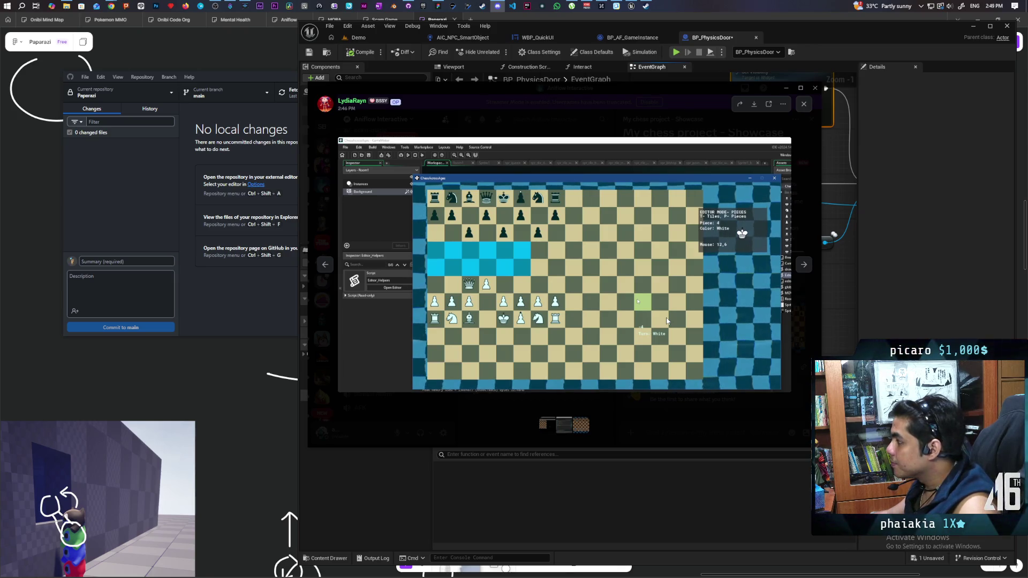
{"action": "mouse_move", "coordinate": [696, 318]}
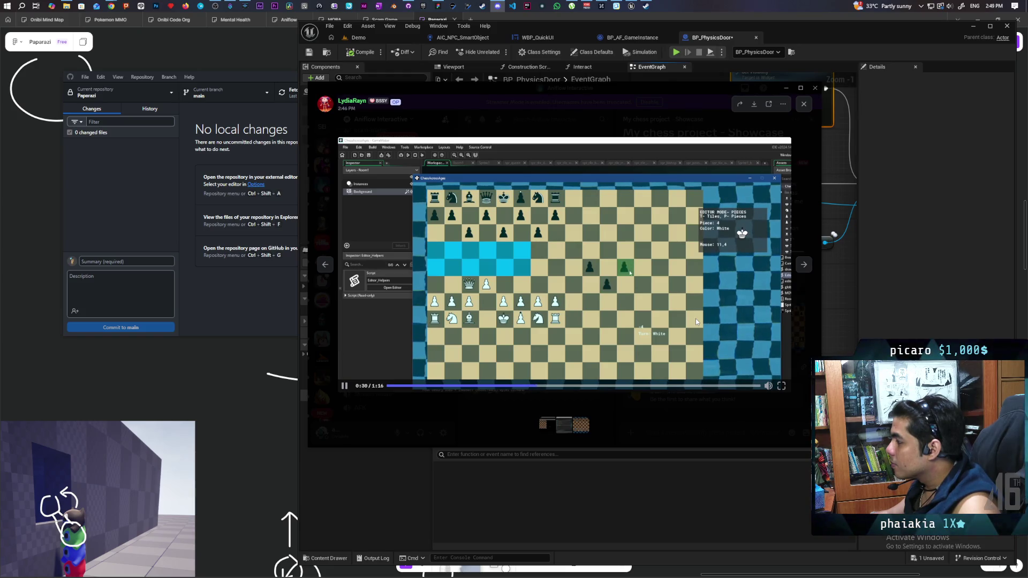
{"action": "mouse_move", "coordinate": [739, 239]}
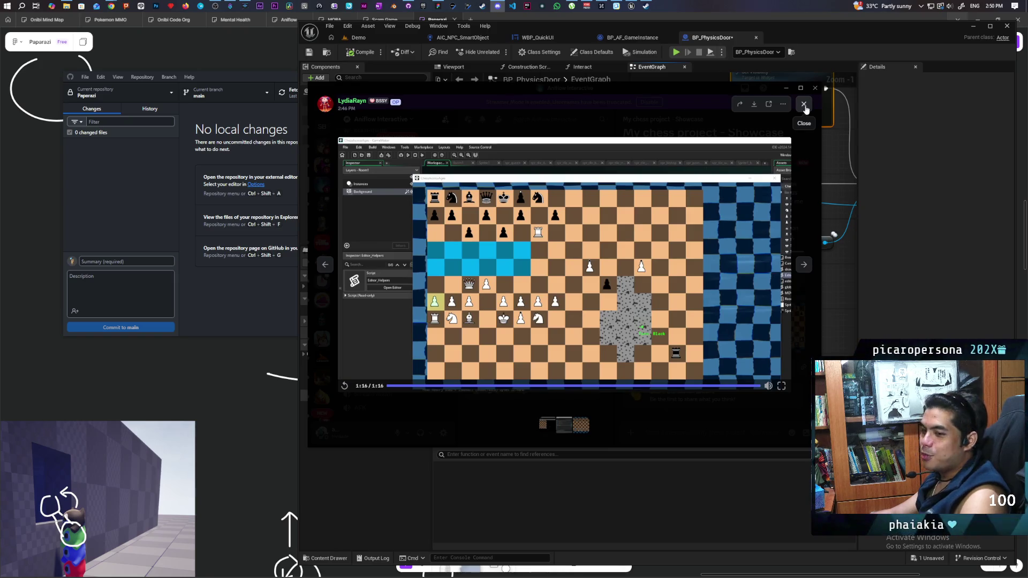
Close the video, page through the post's three chess attachments full-size, then minimize Discord.
{"action": "left_click", "coordinate": [804, 105]}
{"action": "left_click", "coordinate": [776, 324]}
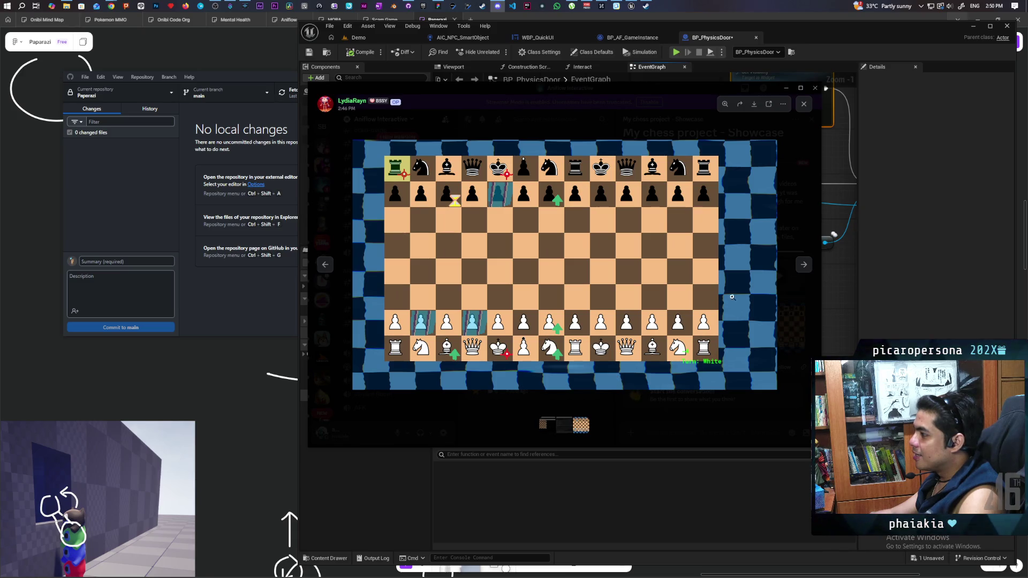
{"action": "left_click", "coordinate": [802, 266]}
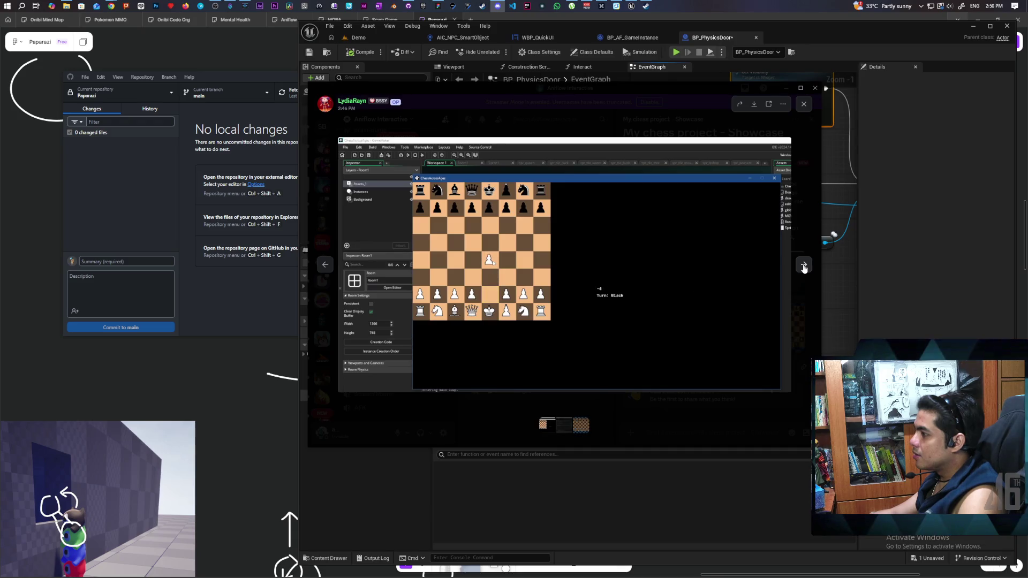
{"action": "left_click", "coordinate": [804, 266]}
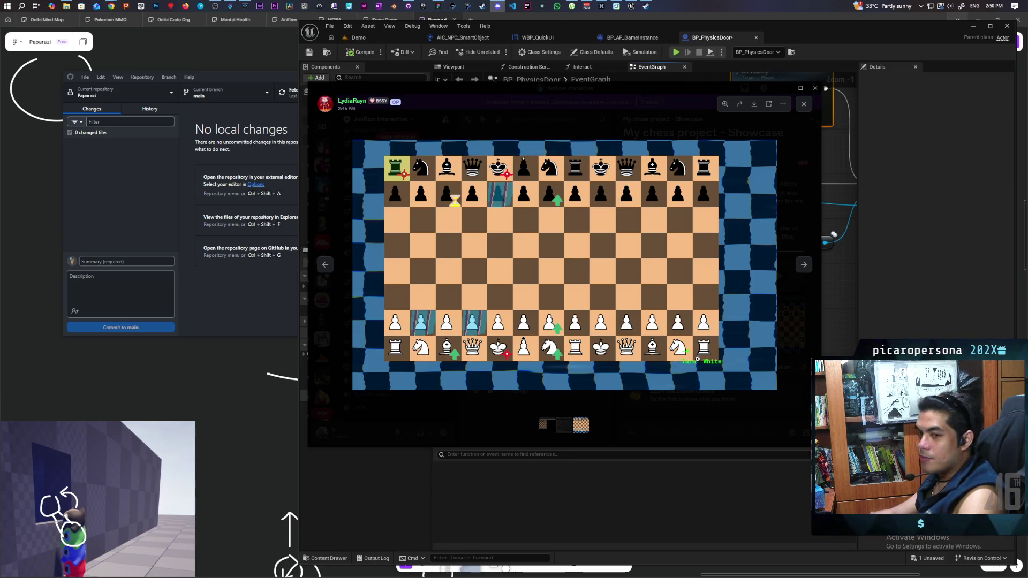
{"action": "left_click", "coordinate": [805, 105]}
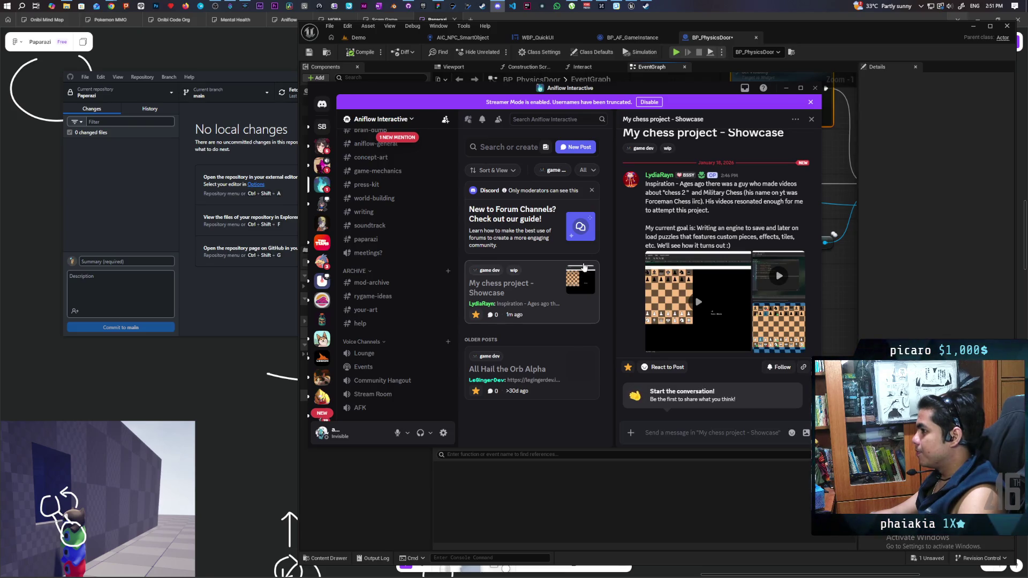
{"action": "left_click", "coordinate": [787, 89]}
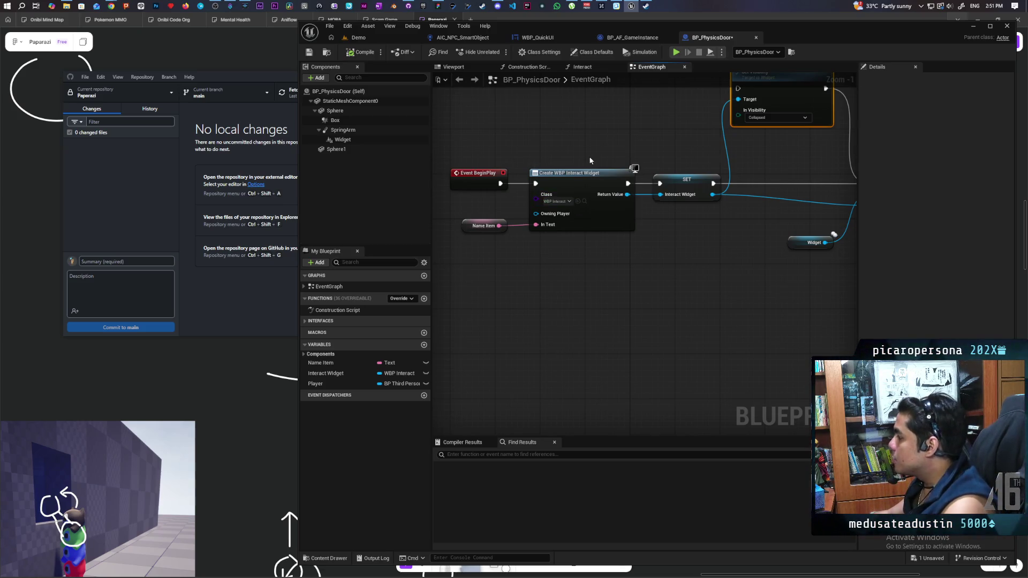
Set the Box component's collision responses to Ignore except Object trace Block, then return to Demo.
{"action": "scroll", "coordinate": [599, 146], "scroll_direction": "down", "scroll_amount": 4}
{"action": "mouse_move", "coordinate": [599, 146]}
{"action": "left_mouse_down"}
{"action": "mouse_move", "coordinate": [612, 188]}
{"action": "mouse_move", "coordinate": [583, 319]}
{"action": "mouse_move", "coordinate": [609, 143]}
{"action": "mouse_move", "coordinate": [627, 203]}
{"action": "mouse_move", "coordinate": [700, 278]}
{"action": "mouse_move", "coordinate": [690, 113]}
{"action": "mouse_move", "coordinate": [685, 256]}
{"action": "left_mouse_up"}
{"action": "scroll", "coordinate": [685, 256], "scroll_direction": "up", "scroll_amount": 1}
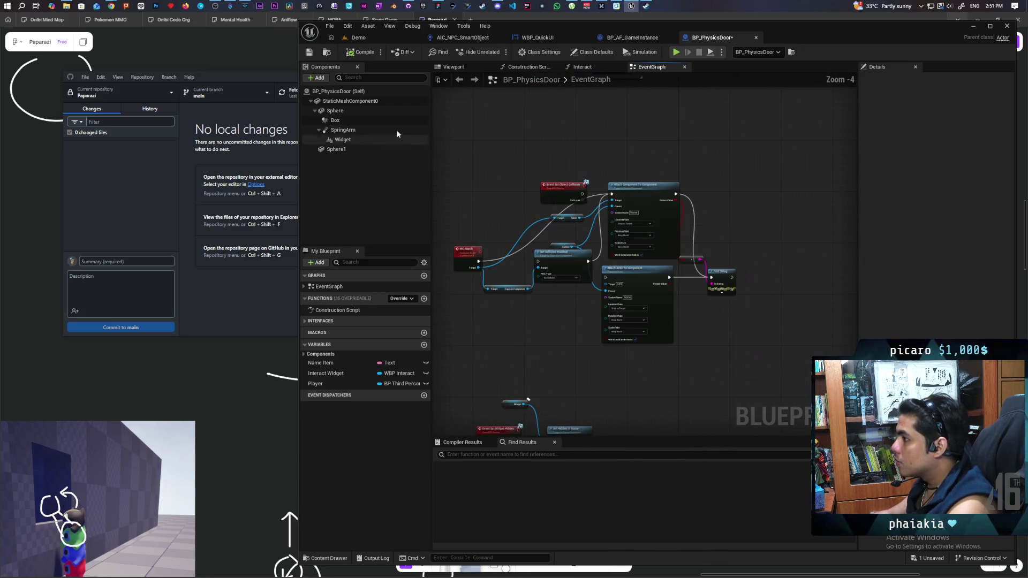
{"action": "left_click", "coordinate": [337, 120]}
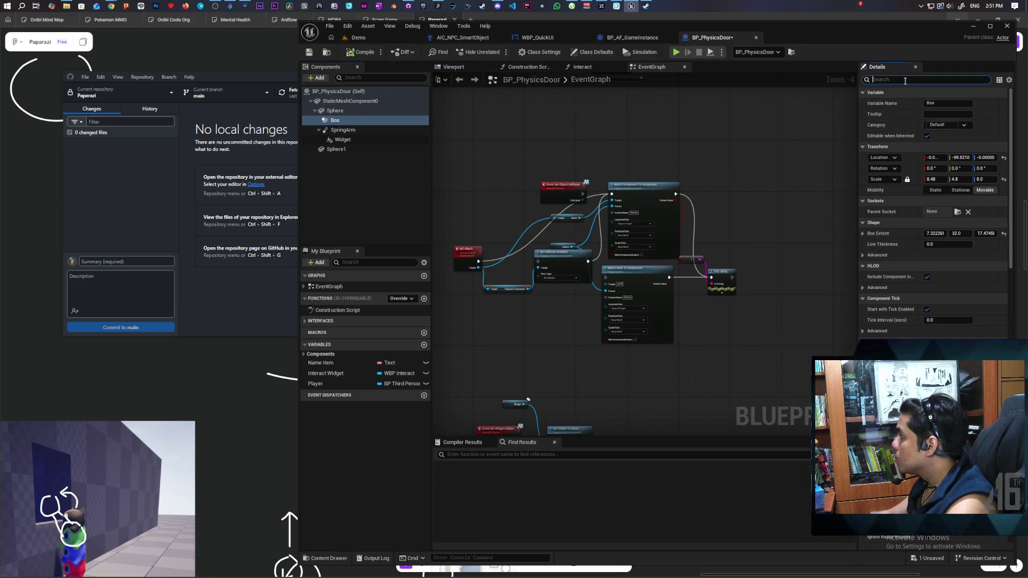
{"action": "type", "text": "colli"}
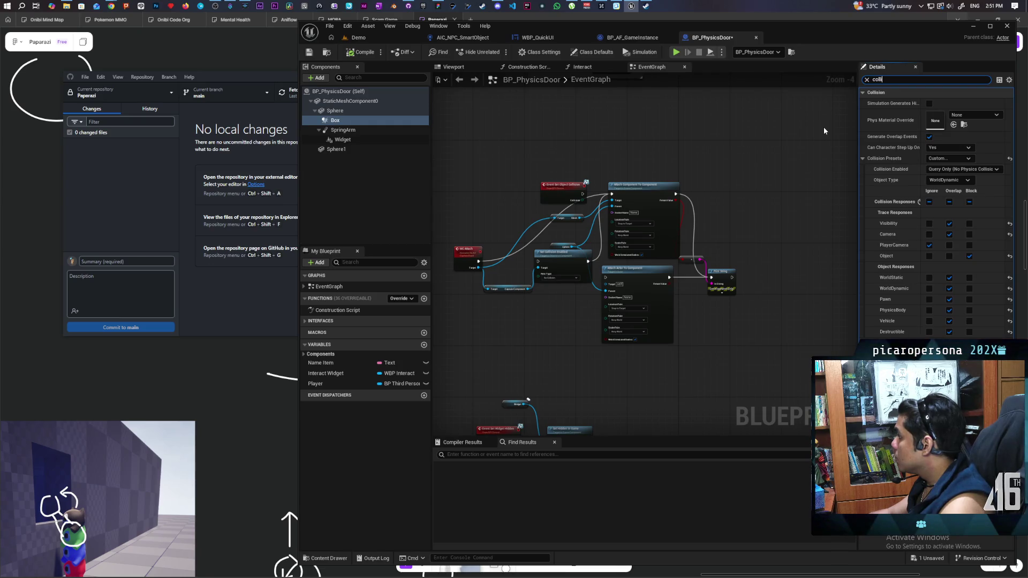
{"action": "left_click", "coordinate": [930, 201]}
{"action": "left_click", "coordinate": [970, 256]}
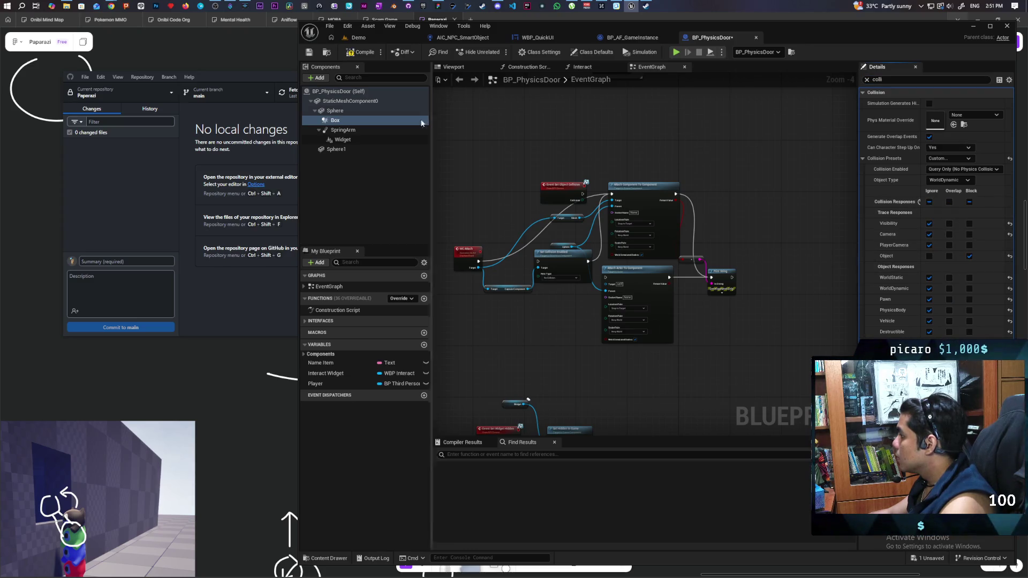
{"action": "left_click", "coordinate": [379, 38]}
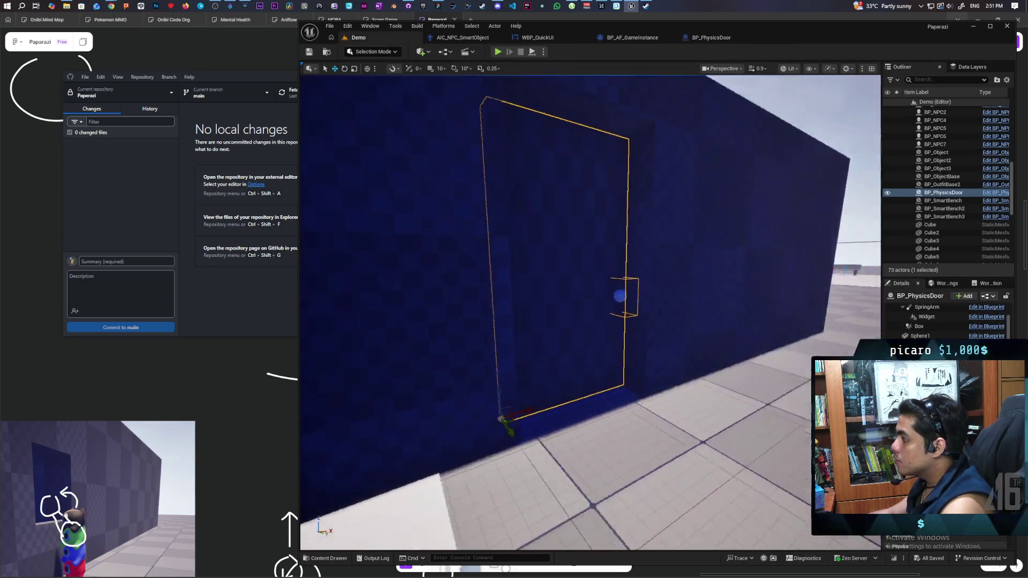
Frame the door, then open BP_ThirdPersonCharacter from Content > ThirdPerson > Blueprints and view its event graph.
{"action": "key", "text": "f"}
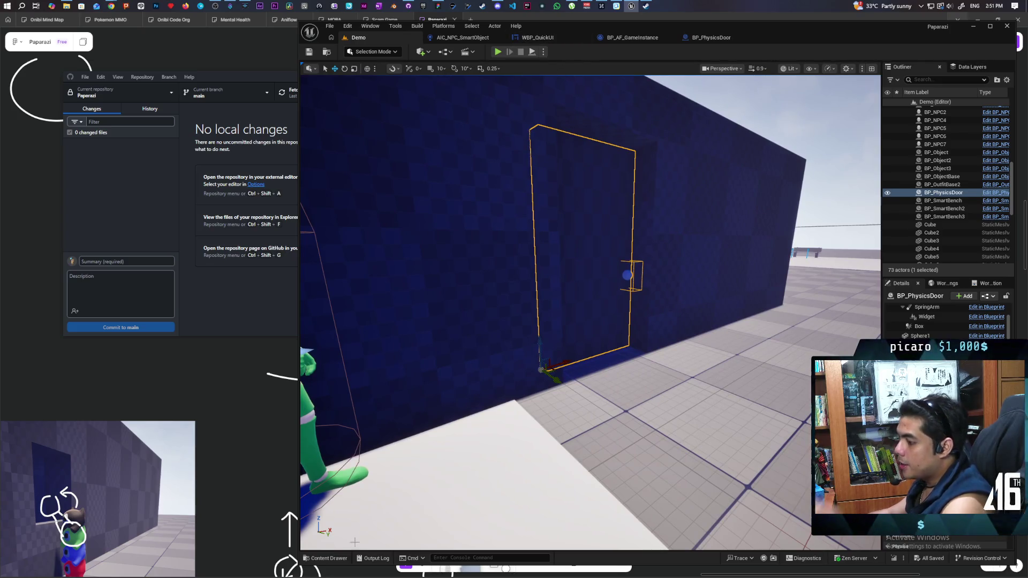
{"action": "key", "text": "ctrl+space"}
{"action": "left_click", "coordinate": [670, 375]}
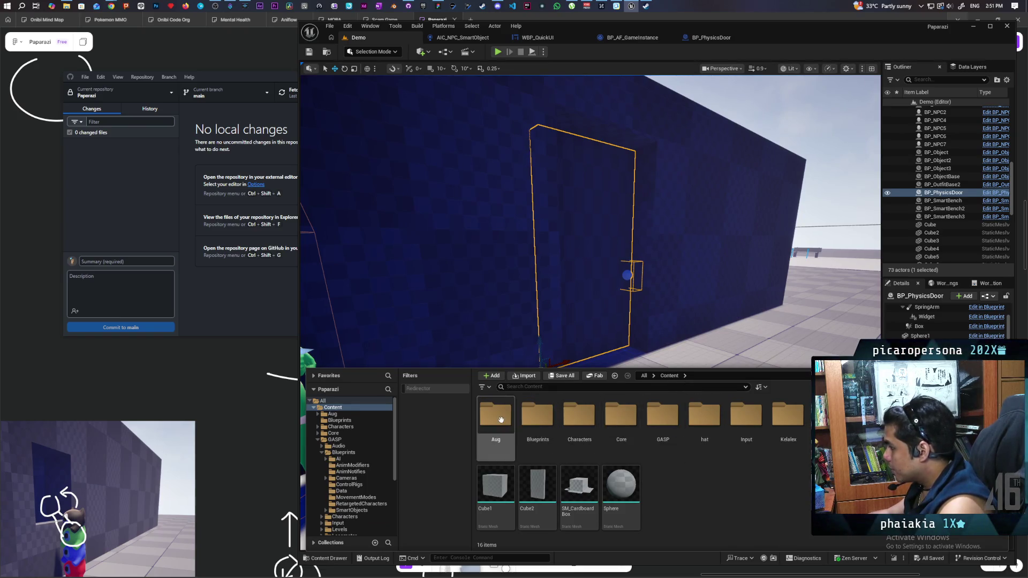
{"action": "double_click", "coordinate": [491, 438]}
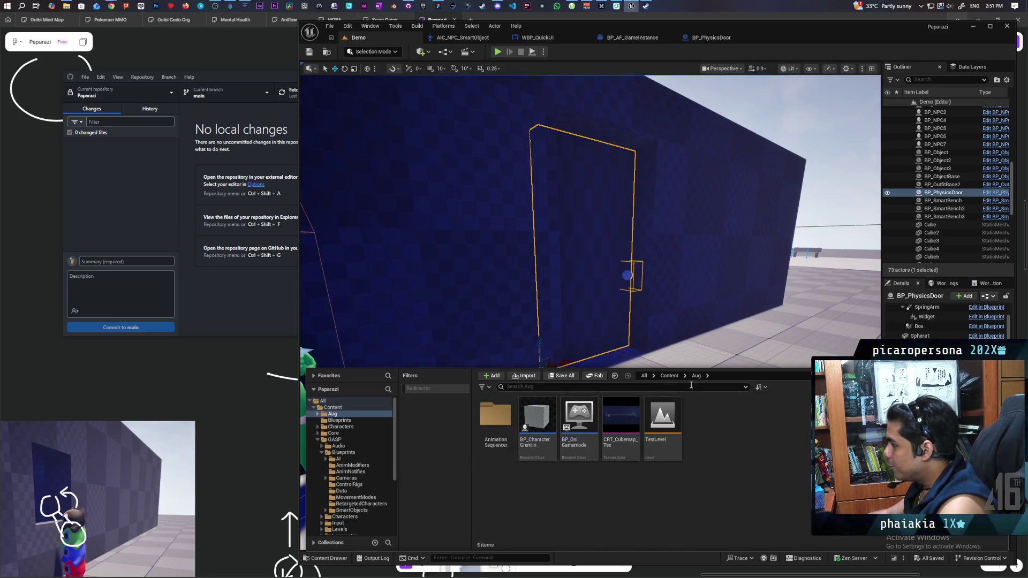
{"action": "left_click", "coordinate": [670, 377]}
{"action": "double_click", "coordinate": [790, 418]}
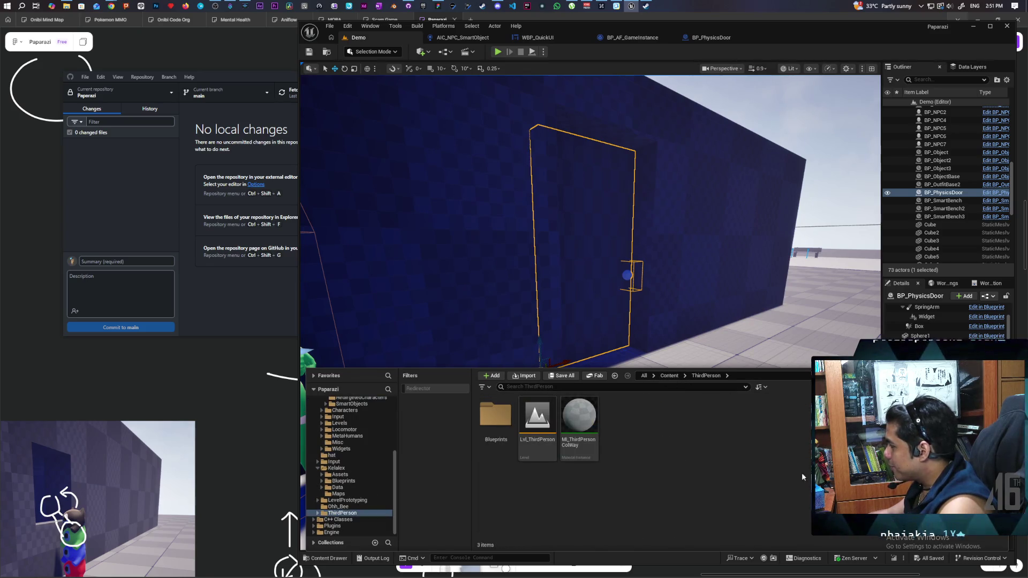
{"action": "double_click", "coordinate": [496, 418]}
{"action": "double_click", "coordinate": [579, 418]}
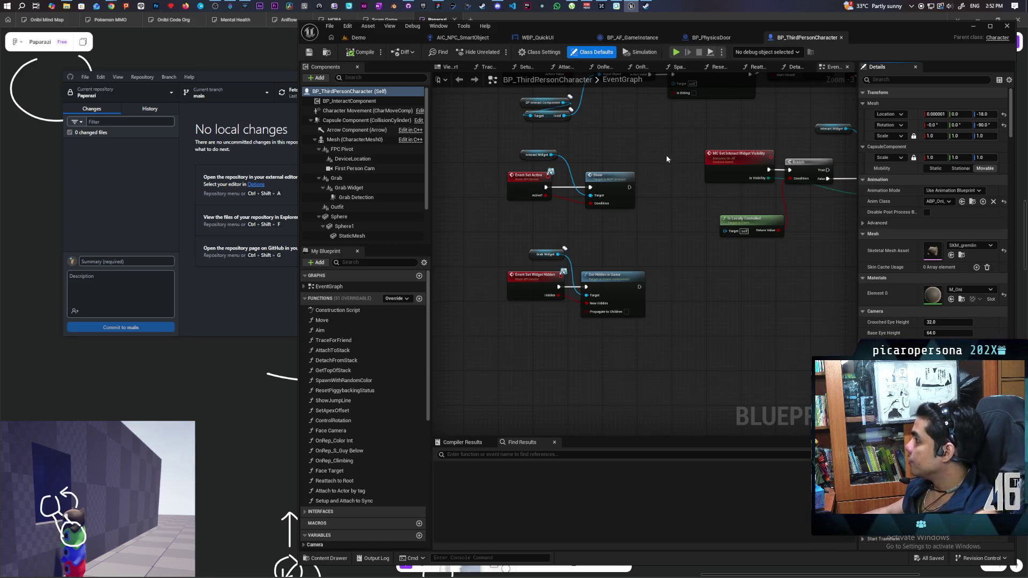
{"action": "mouse_move", "coordinate": [671, 175]}
{"action": "left_mouse_down"}
{"action": "mouse_move", "coordinate": [637, 188]}
{"action": "mouse_move", "coordinate": [615, 254]}
{"action": "left_mouse_up"}
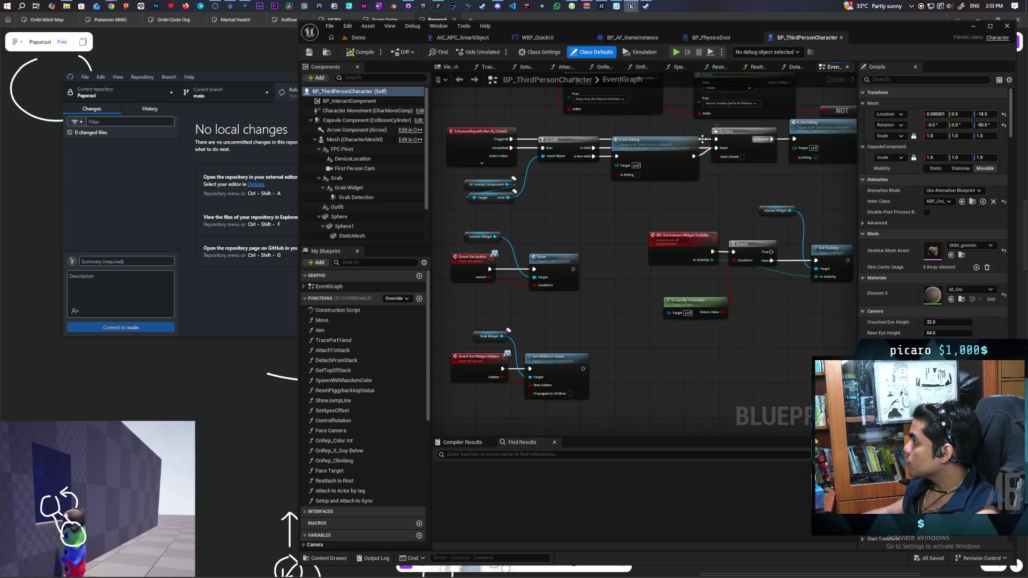
Edit BP_InteractComponent and open the Trace Sphere function from its EventGraph.
{"action": "right_click", "coordinate": [352, 103]}
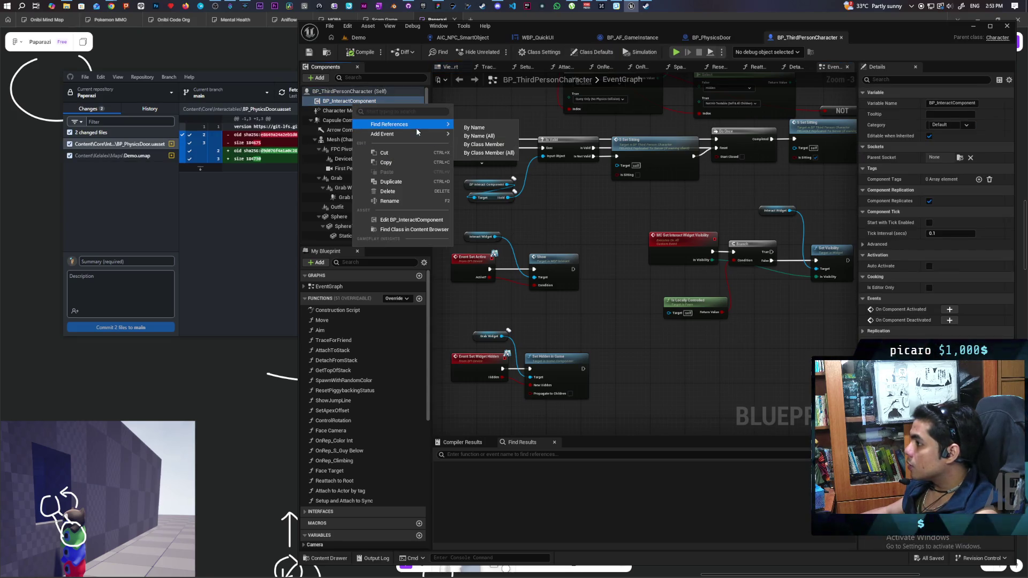
{"action": "left_click", "coordinate": [421, 221]}
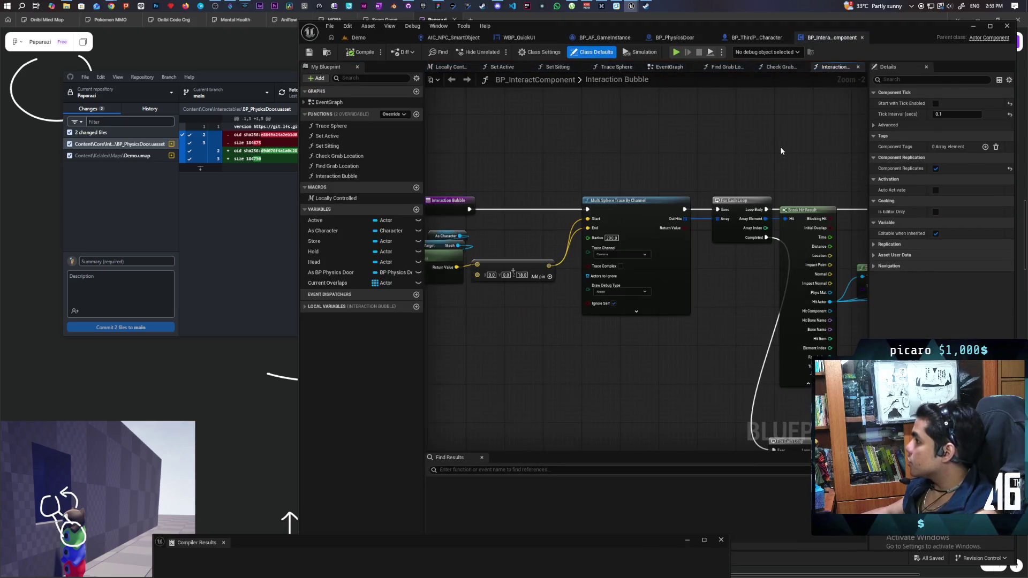
{"action": "left_click", "coordinate": [667, 67]}
{"action": "mouse_move", "coordinate": [579, 247]}
{"action": "left_mouse_down"}
{"action": "mouse_move", "coordinate": [689, 223]}
{"action": "mouse_move", "coordinate": [560, 176]}
{"action": "mouse_move", "coordinate": [574, 172]}
{"action": "mouse_move", "coordinate": [572, 185]}
{"action": "left_mouse_up"}
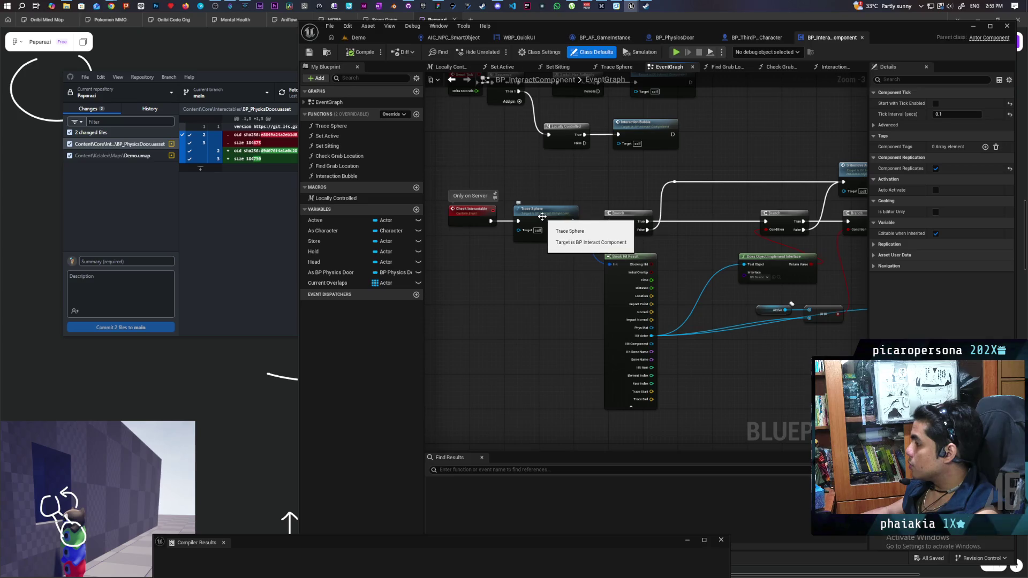
{"action": "double_click", "coordinate": [542, 216]}
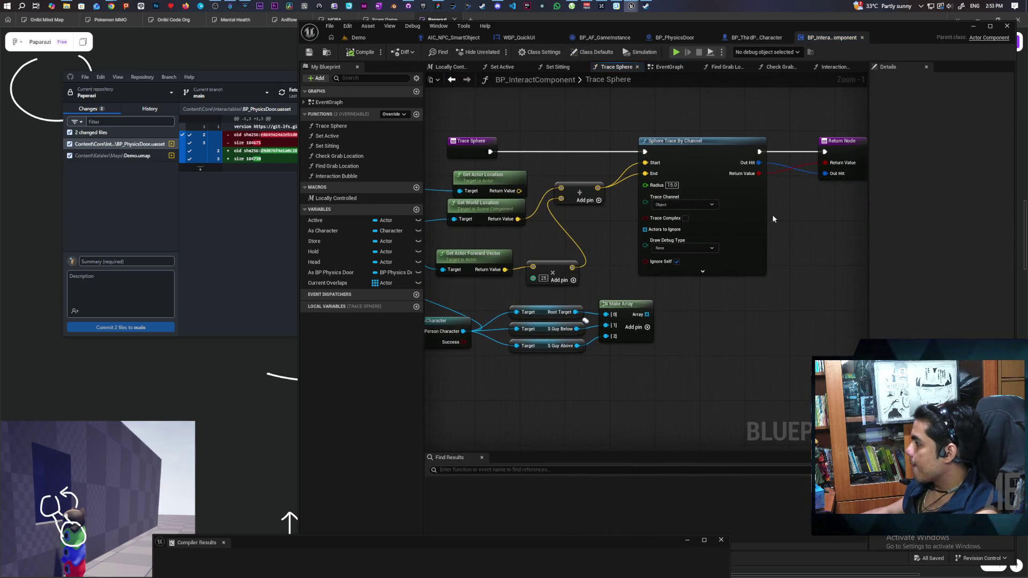
Feed Draw Debug Type from a Boolean Select node driven by a new Trace Sphere input.
{"action": "mouse_move", "coordinate": [637, 246]}
{"action": "left_mouse_down"}
{"action": "mouse_move", "coordinate": [754, 214]}
{"action": "mouse_move", "coordinate": [769, 229]}
{"action": "left_mouse_up"}
{"action": "left_click_drag", "start_coordinate": [762, 265], "coordinate": [699, 301]}
{"action": "type", "text": "sele"}
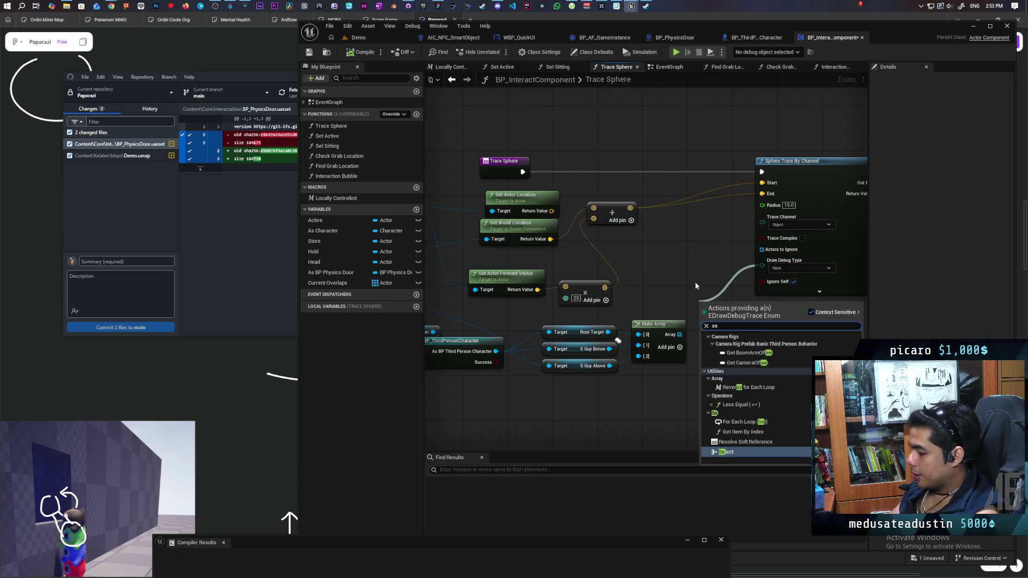
{"action": "key", "text": "Return"}
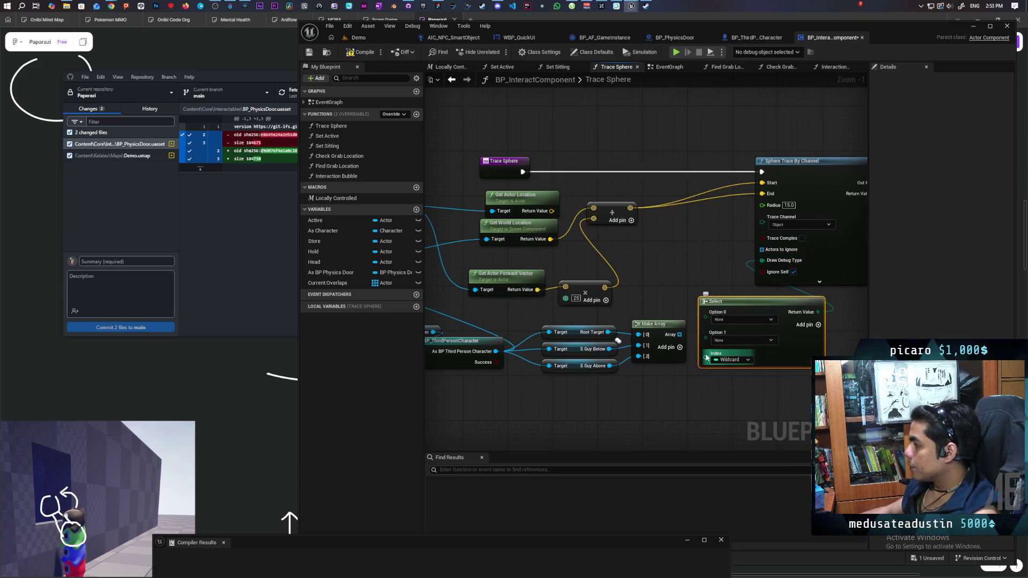
{"action": "left_click", "coordinate": [734, 360]}
{"action": "left_click", "coordinate": [740, 384]}
{"action": "mouse_move", "coordinate": [722, 359]}
{"action": "left_mouse_down"}
{"action": "mouse_move", "coordinate": [691, 356]}
{"action": "mouse_move", "coordinate": [514, 170]}
{"action": "mouse_move", "coordinate": [506, 177]}
{"action": "left_mouse_up"}
{"action": "type", "text": "Debug"}
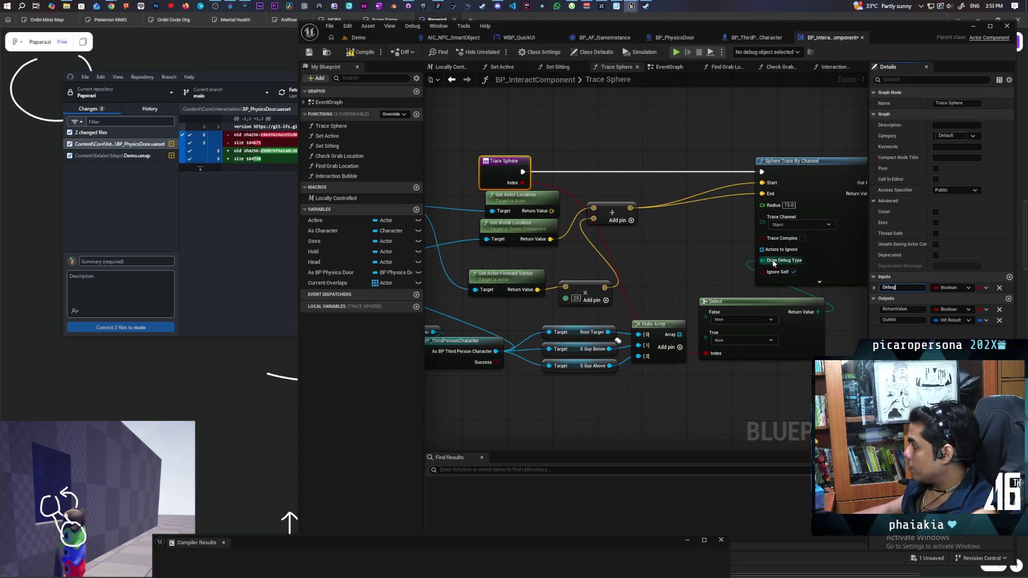
Set the Select node's True option to For Duration.
{"action": "left_click", "coordinate": [675, 277]}
{"action": "mouse_move", "coordinate": [676, 278]}
{"action": "left_mouse_down"}
{"action": "mouse_move", "coordinate": [579, 272]}
{"action": "mouse_move", "coordinate": [761, 324]}
{"action": "mouse_move", "coordinate": [746, 327]}
{"action": "left_mouse_up"}
{"action": "mouse_move", "coordinate": [624, 348]}
{"action": "left_mouse_down"}
{"action": "mouse_move", "coordinate": [606, 290]}
{"action": "mouse_move", "coordinate": [547, 305]}
{"action": "mouse_move", "coordinate": [683, 300]}
{"action": "mouse_move", "coordinate": [642, 296]}
{"action": "left_mouse_up"}
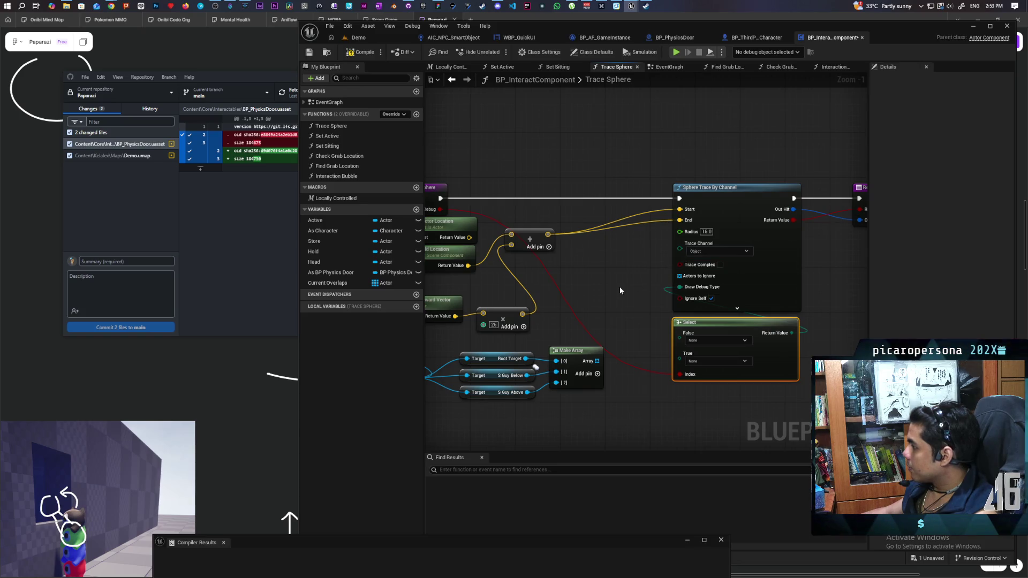
{"action": "mouse_move", "coordinate": [692, 269]}
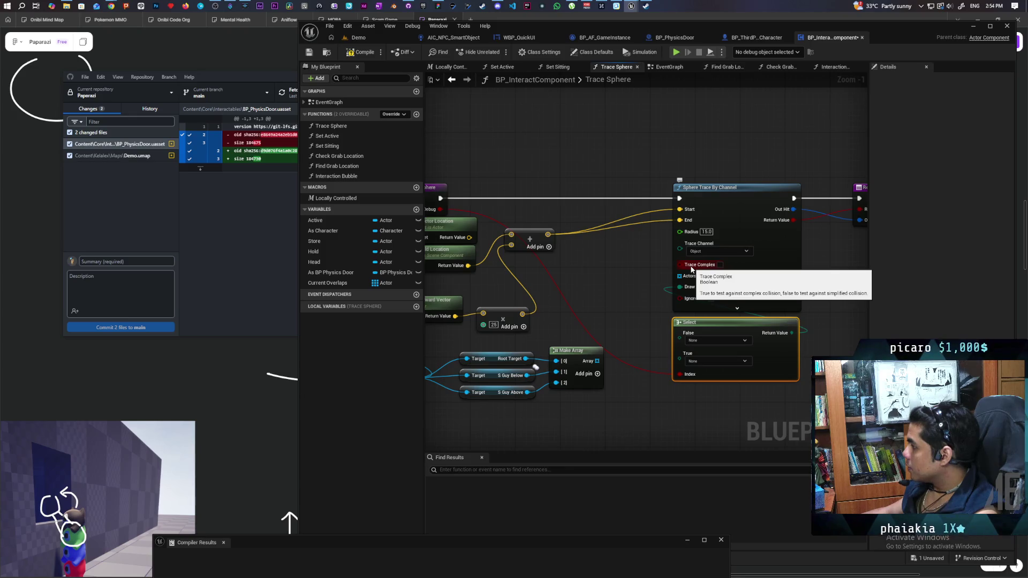
{"action": "left_click_drag", "start_coordinate": [692, 270], "coordinate": [778, 275]}
{"action": "left_click_drag", "start_coordinate": [541, 234], "coordinate": [424, 213]}
{"action": "left_click", "coordinate": [672, 347]}
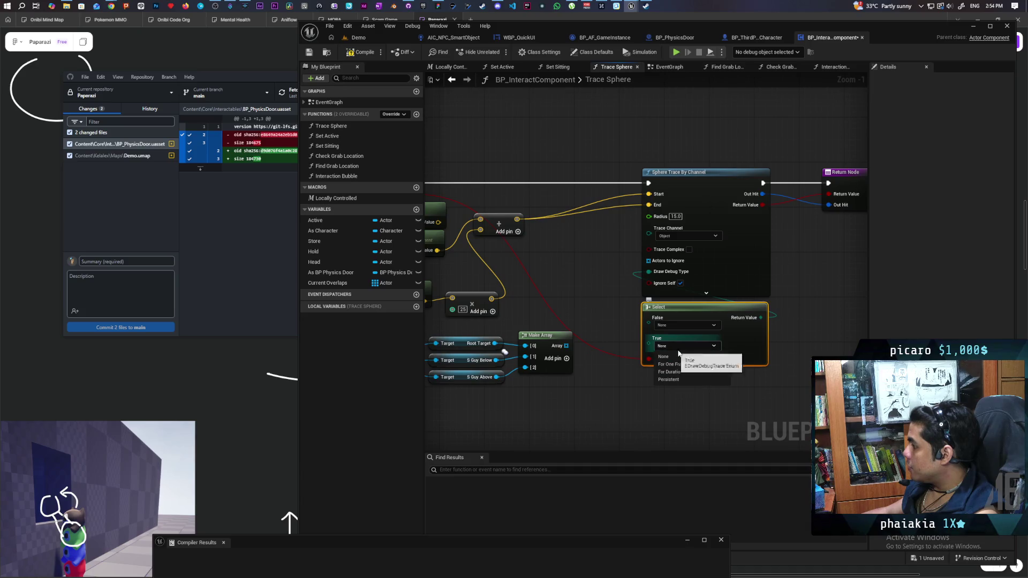
{"action": "left_click", "coordinate": [676, 374]}
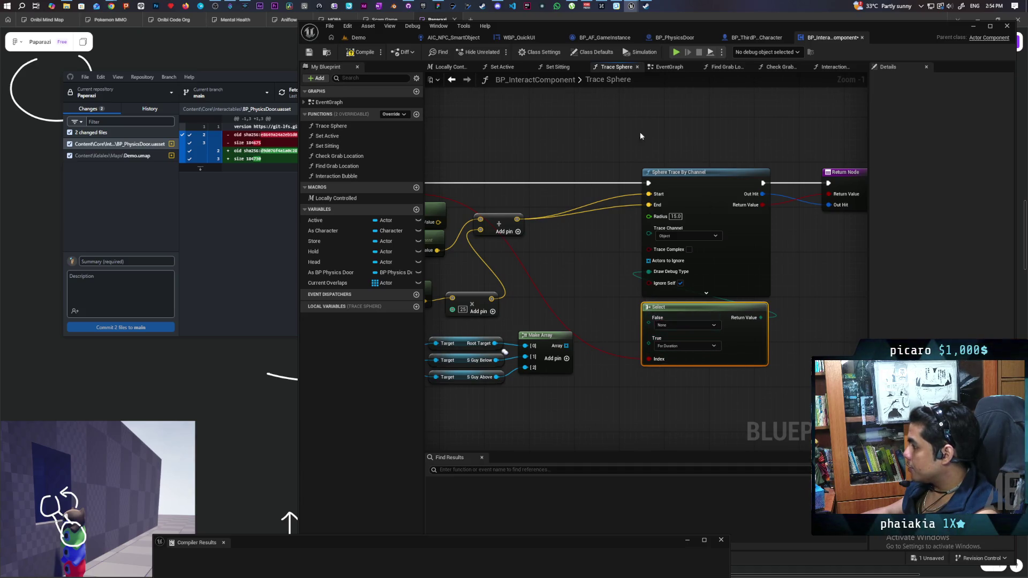
Return to the EventGraph and Demo level and save all modified assets.
{"action": "left_click", "coordinate": [451, 79]}
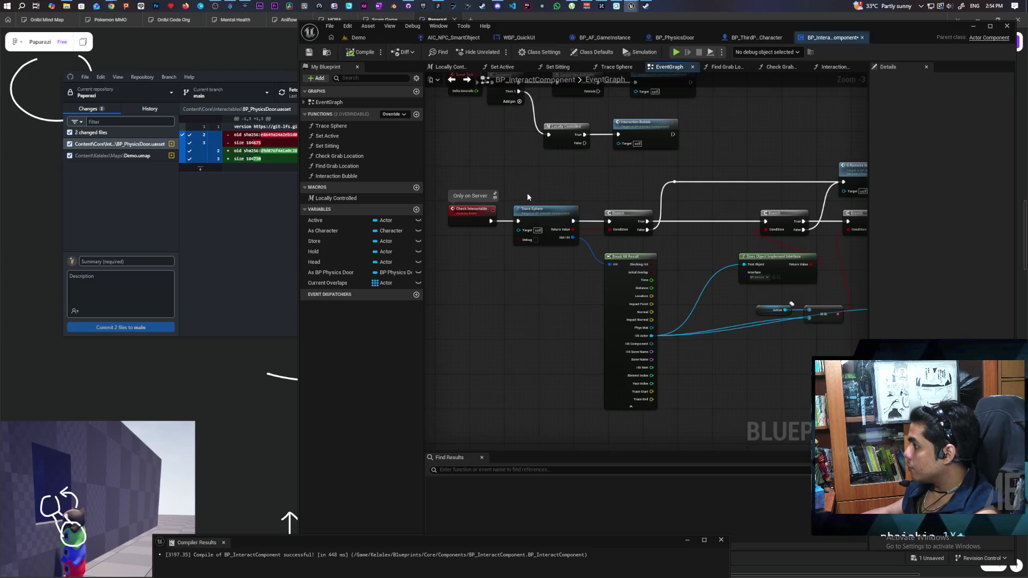
{"action": "left_click", "coordinate": [373, 36]}
{"action": "key", "text": "ctrl+s"}
Run a three-client Play In Editor session, try the door interaction, then stop it.
{"action": "left_click", "coordinate": [498, 51]}
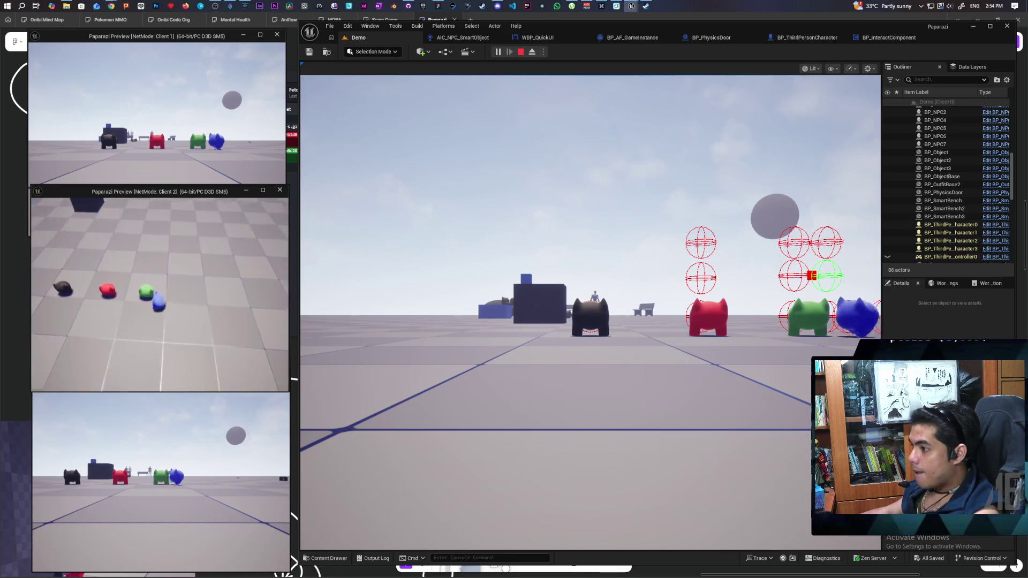
{"action": "key", "text": "alt+Tab"}
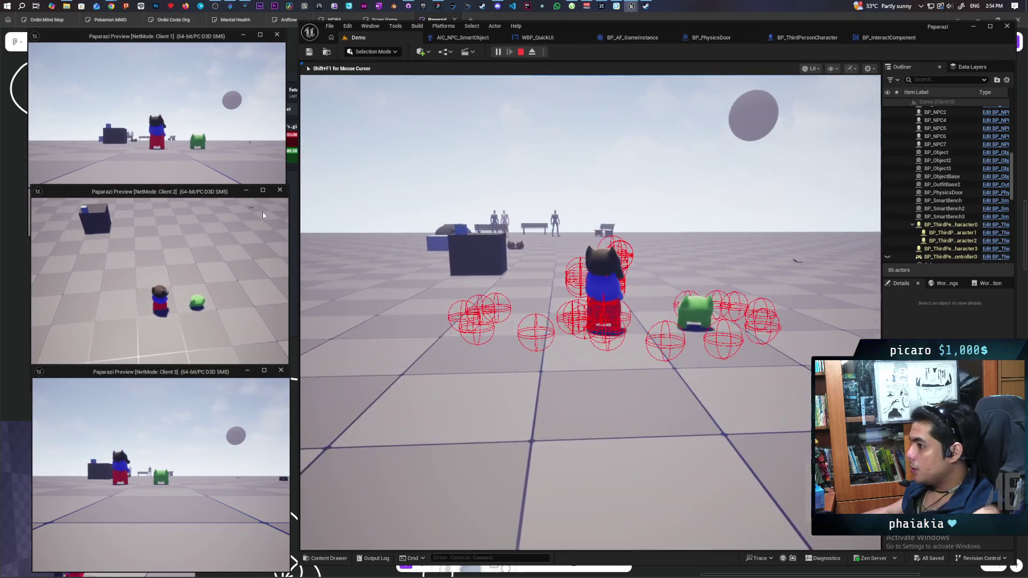
{"action": "left_click", "coordinate": [162, 137]}
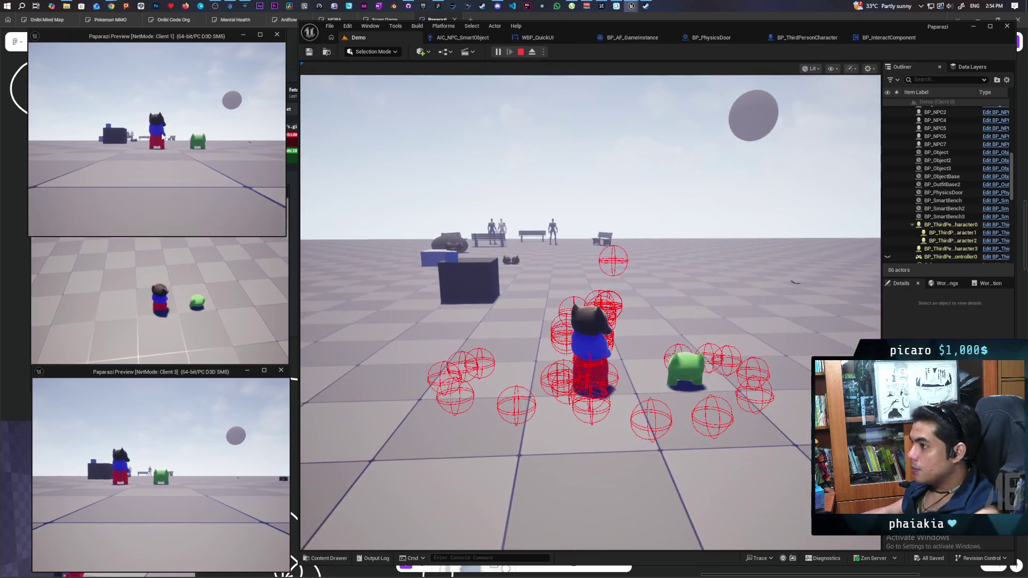
{"action": "left_click", "coordinate": [355, 282]}
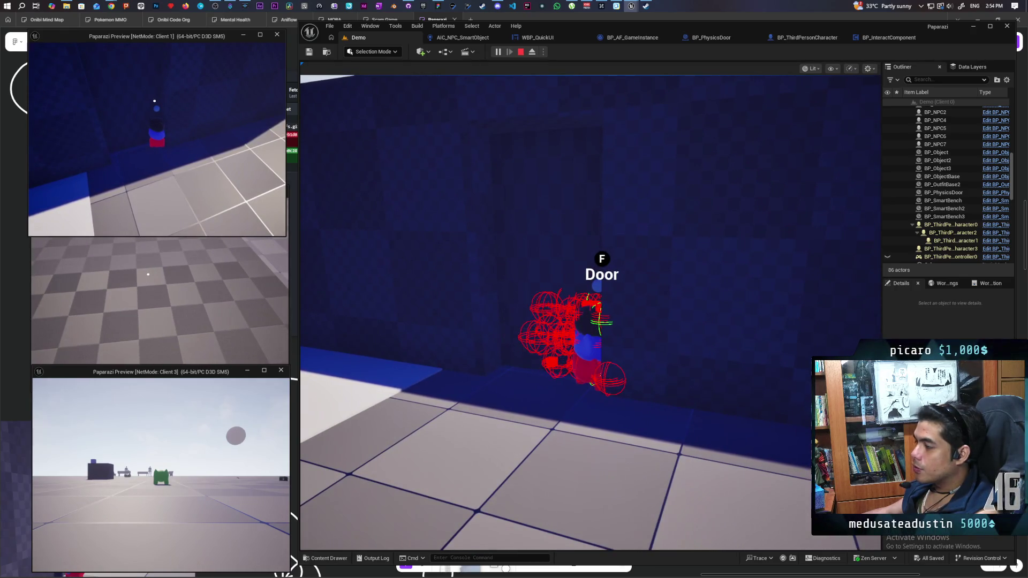
{"action": "key", "text": "Escape"}
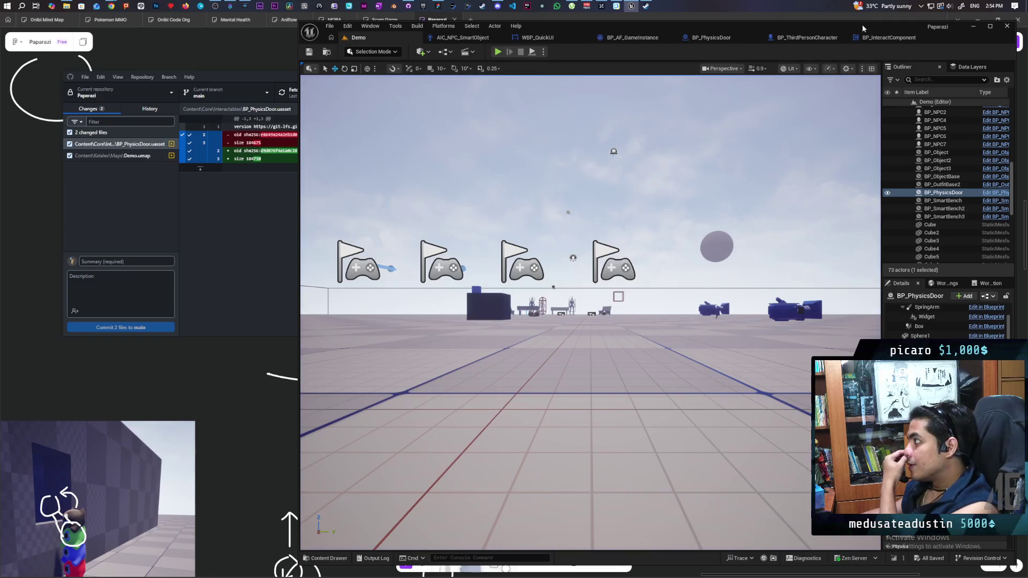
Uncheck Debug on the Trace Sphere call, compile and save, then relaunch the multiplayer play session.
{"action": "left_click", "coordinate": [887, 37]}
{"action": "left_click", "coordinate": [536, 240]}
{"action": "left_click", "coordinate": [355, 52]}
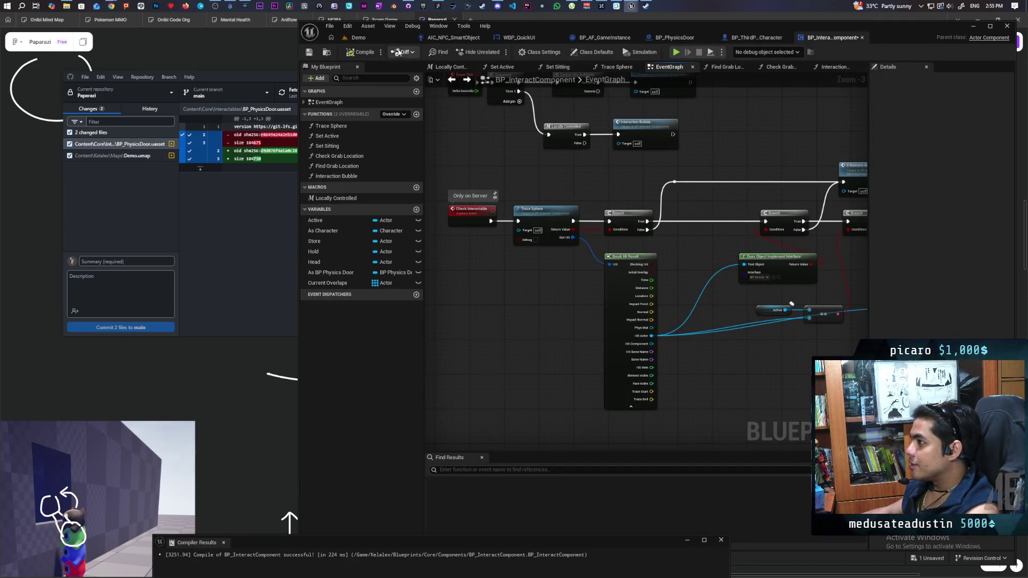
{"action": "left_click", "coordinate": [356, 38]}
{"action": "key", "text": "ctrl+s"}
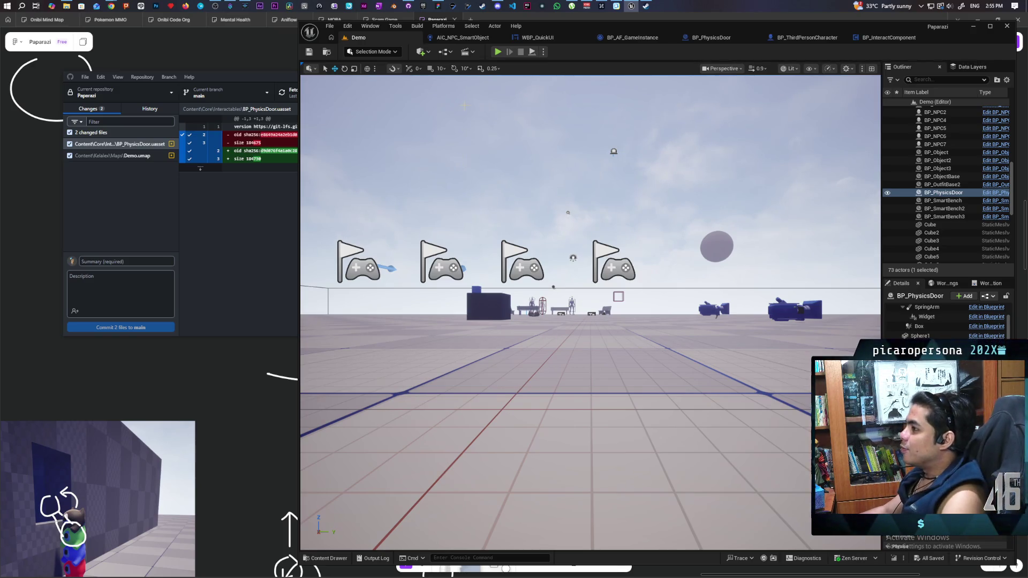
{"action": "left_click", "coordinate": [497, 52]}
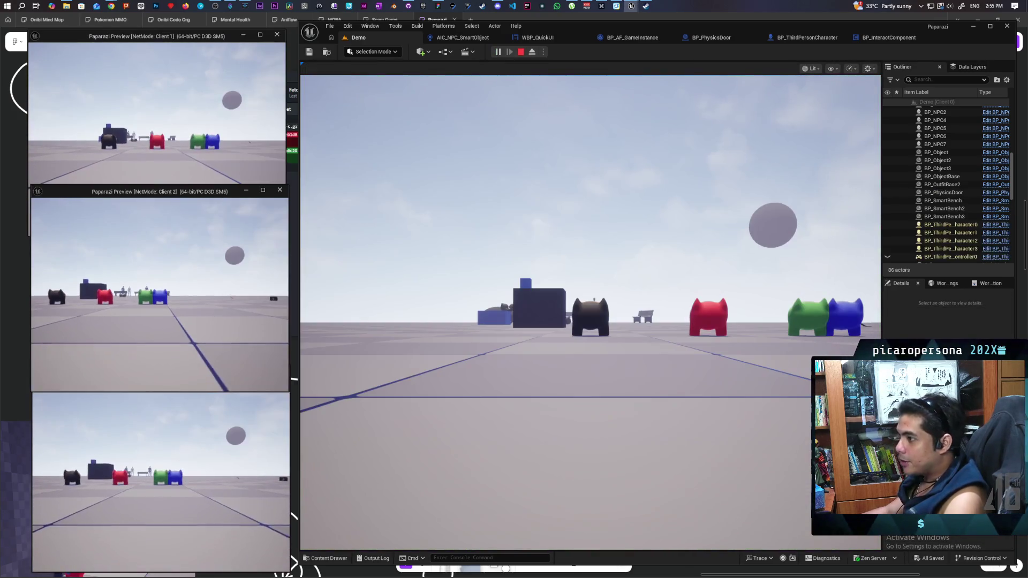
Walk the Client 1 cat toward the NPCs, then walk the Client 2 cat onto the red and blue NPC.
{"action": "key", "text": "w"}
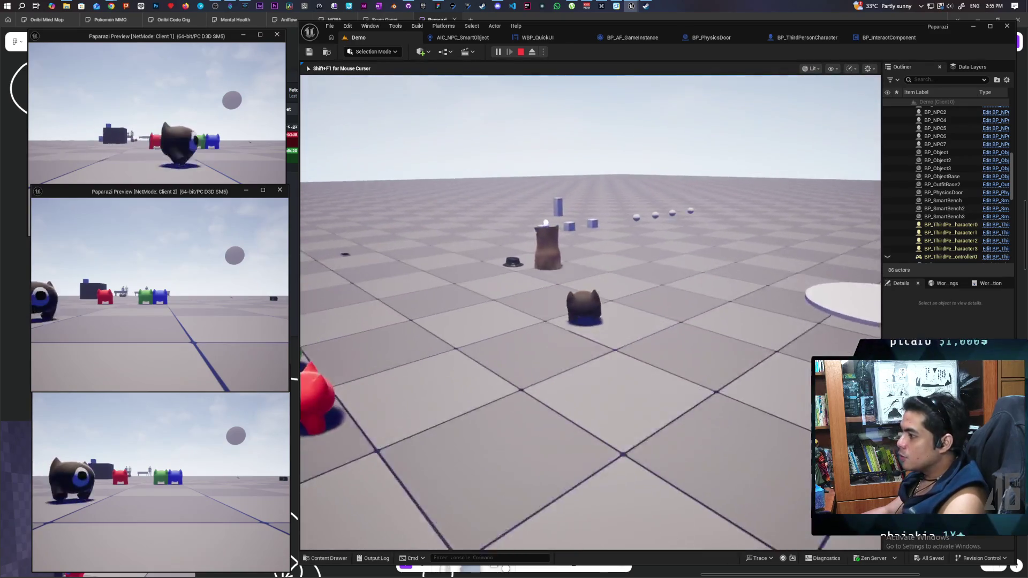
{"action": "key", "text": "w"}
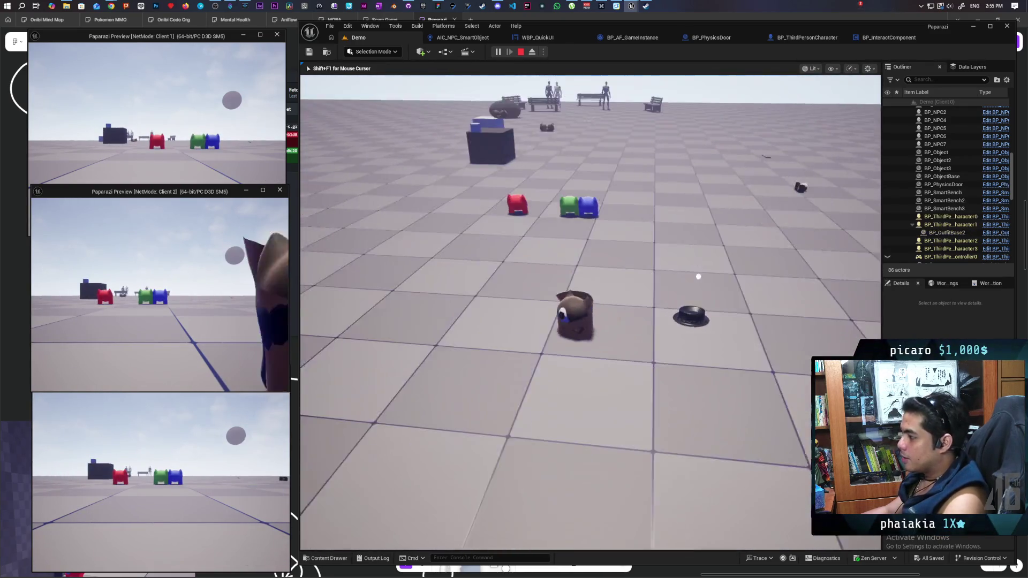
{"action": "key", "text": "w"}
{"action": "key", "text": "shift+F1"}
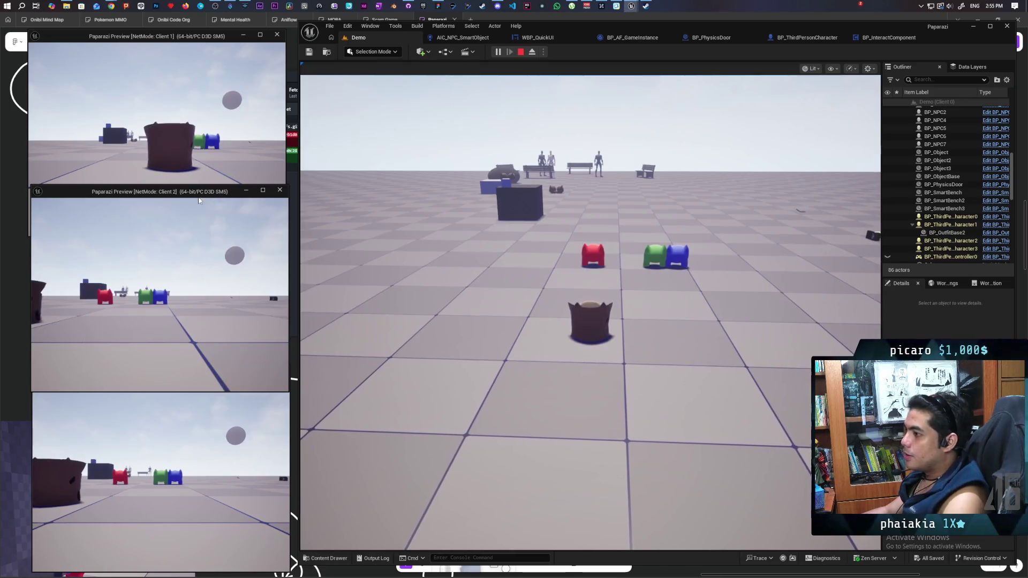
{"action": "left_click", "coordinate": [161, 294]}
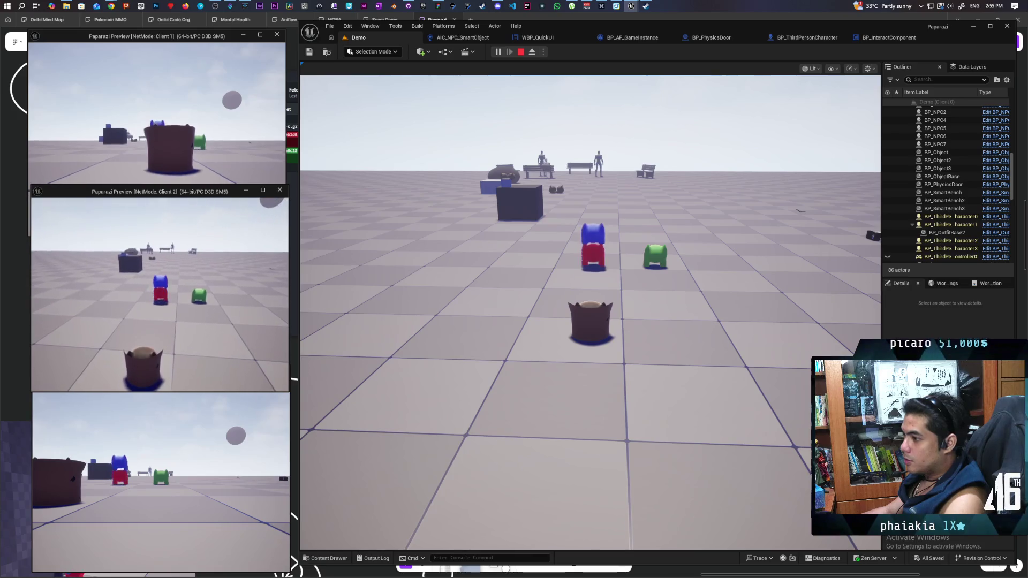
{"action": "left_click", "coordinate": [407, 300]}
{"action": "key", "text": "w"}
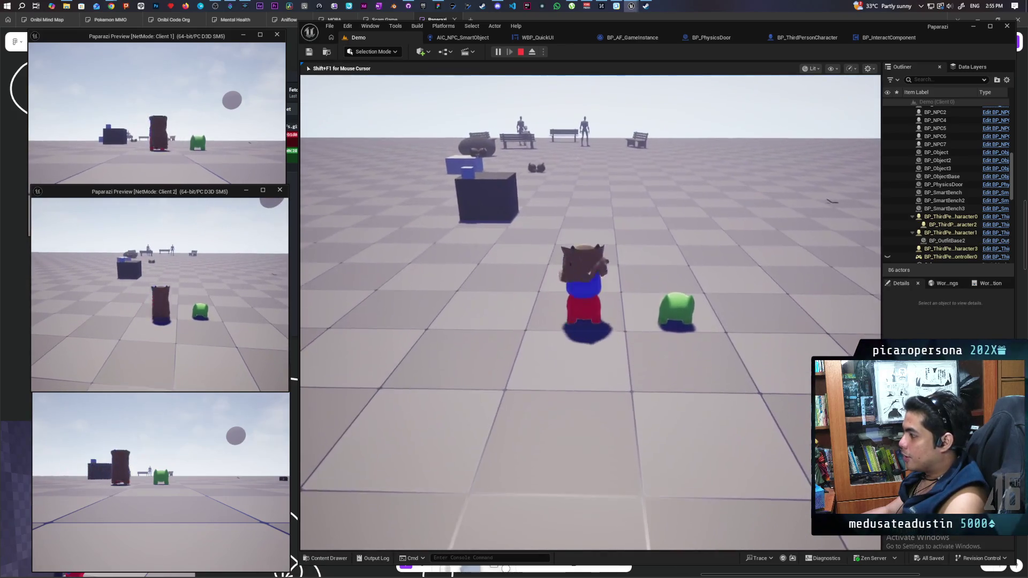
{"action": "key", "text": "shift+F1"}
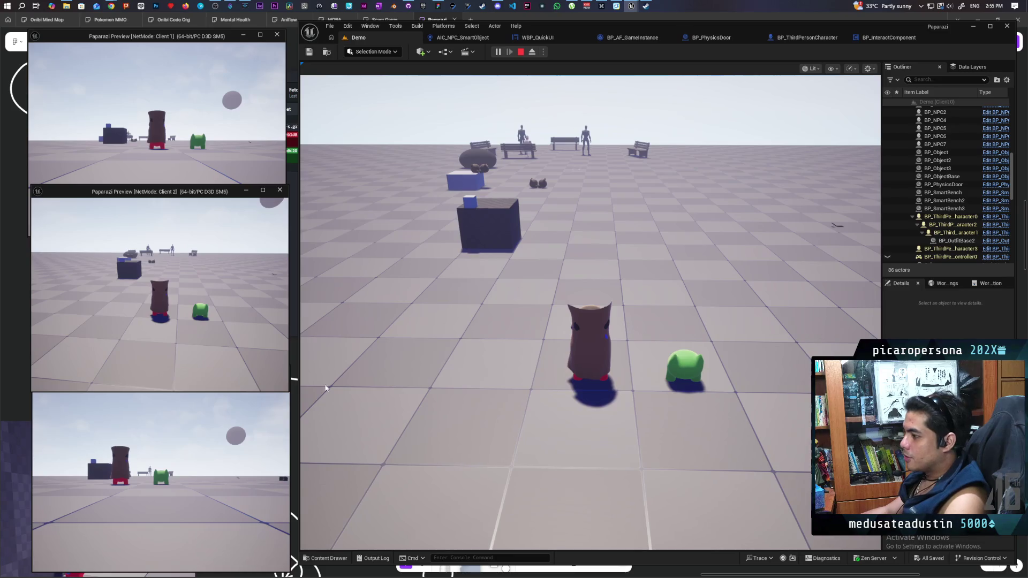
Move the Client 3 green character behind the NPC, then steer Client 1's stacked character across the floor.
{"action": "left_click", "coordinate": [224, 479]}
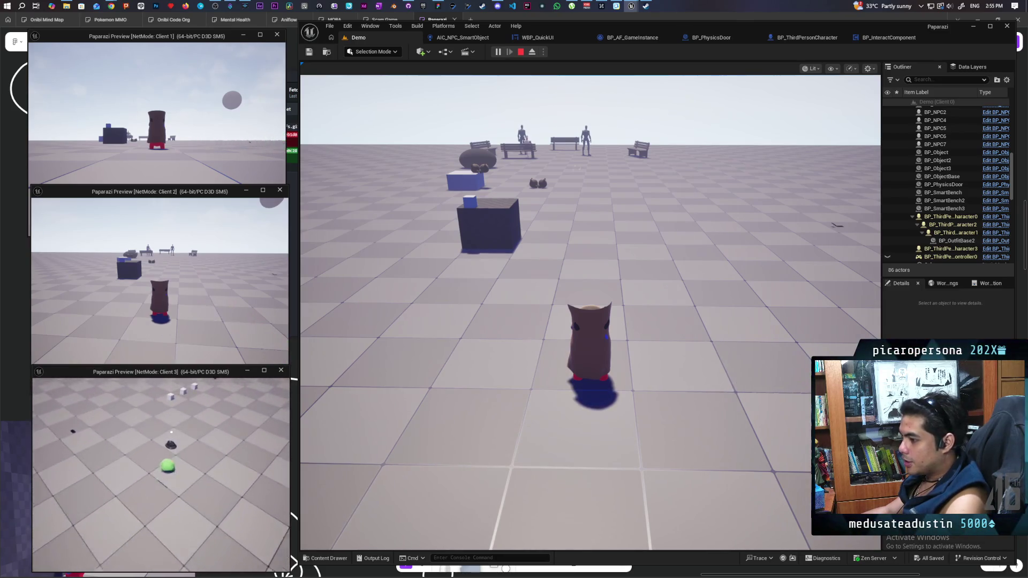
{"action": "key", "text": "w"}
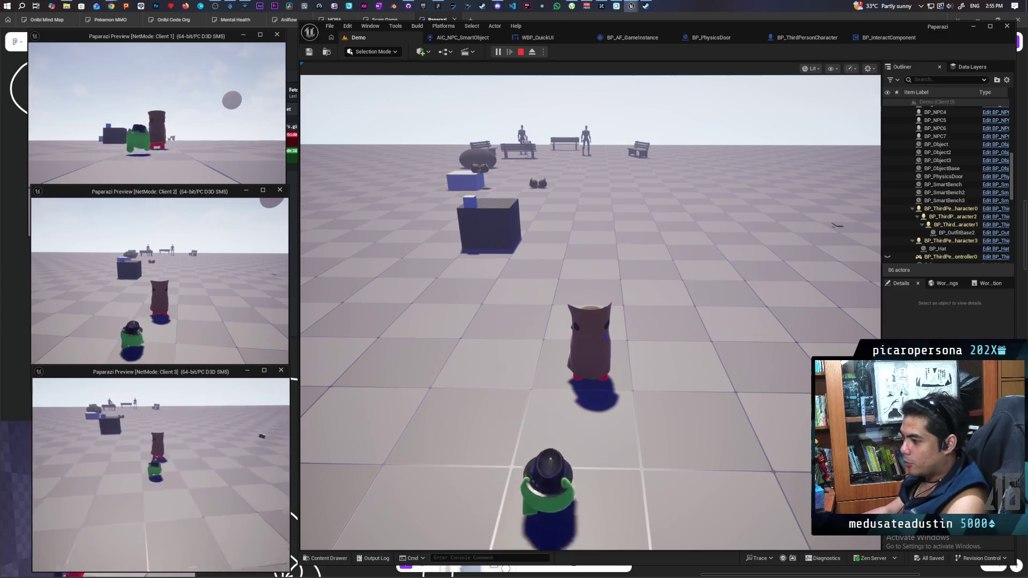
{"action": "left_click", "coordinate": [127, 245]}
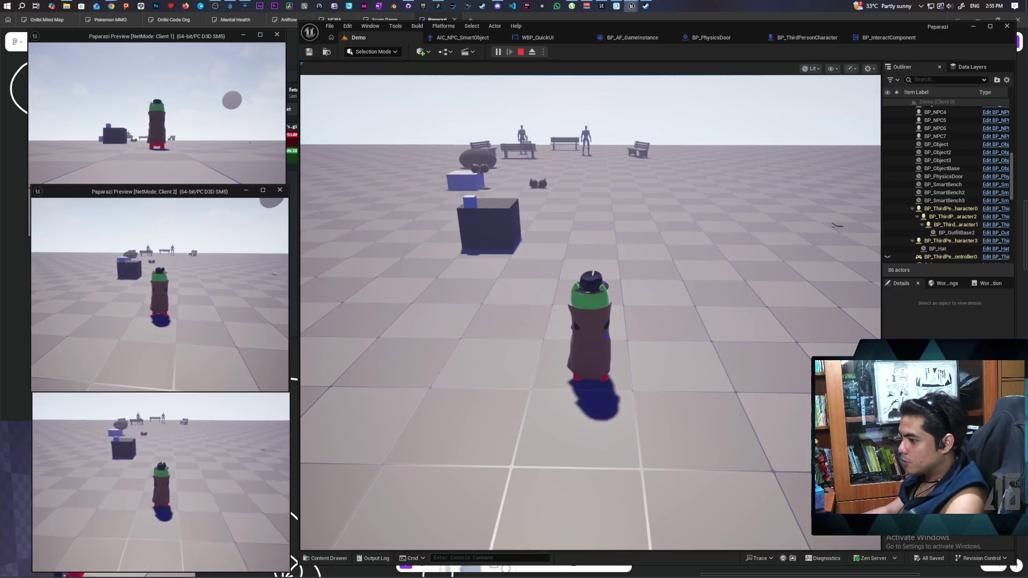
{"action": "left_click", "coordinate": [213, 123]}
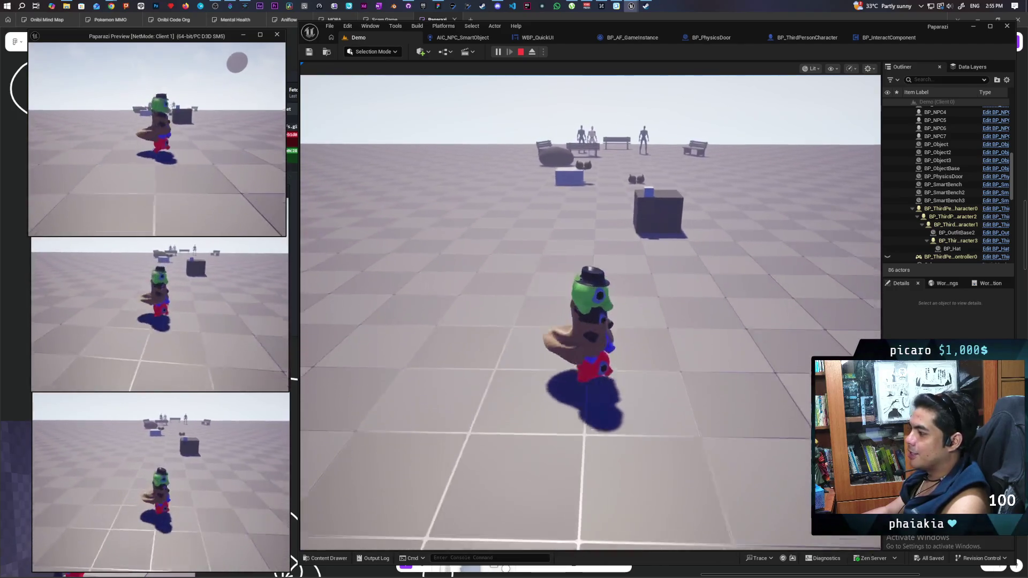
{"action": "key", "text": "w"}
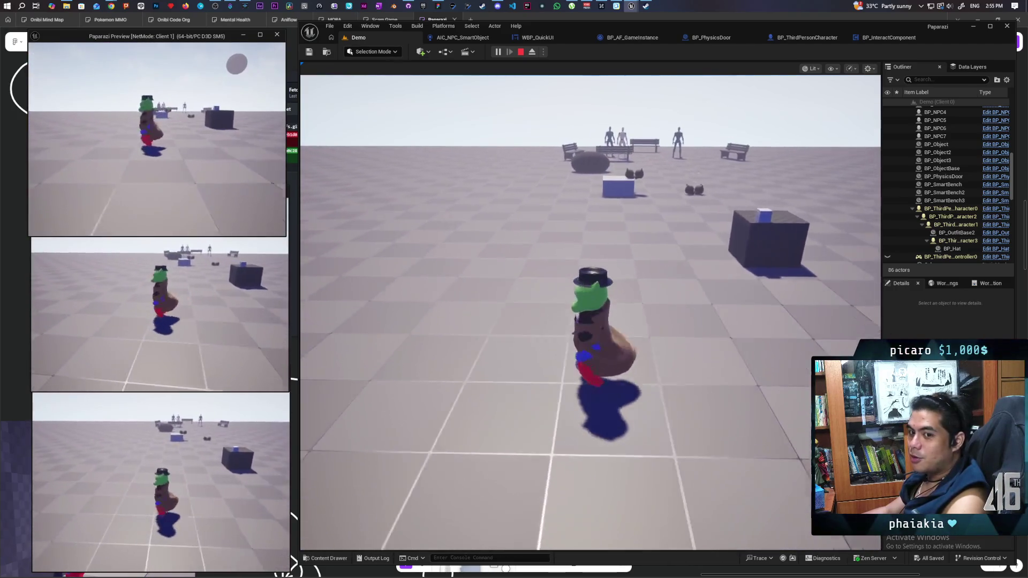
{"action": "key", "text": "w"}
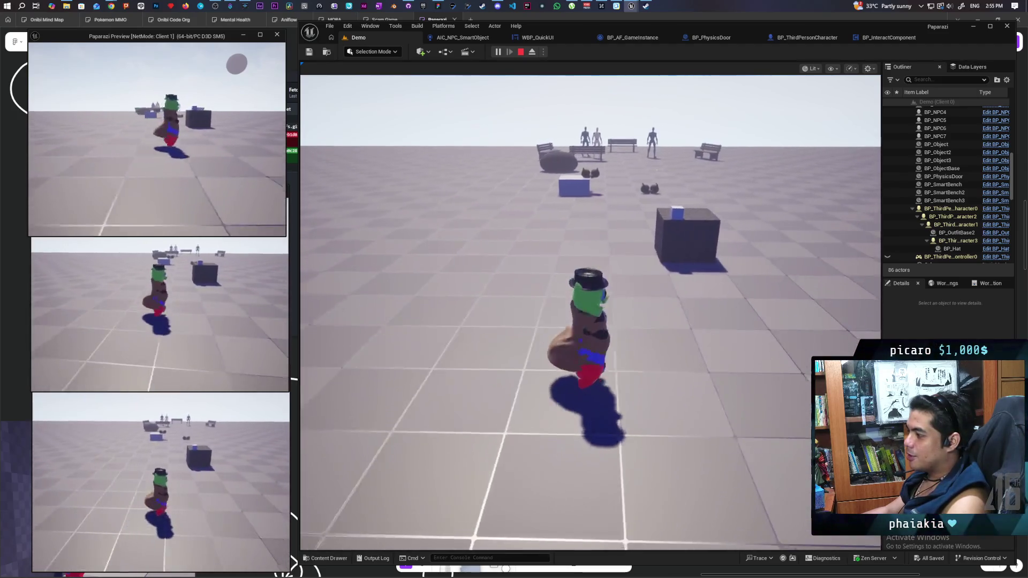
{"action": "key", "text": "w"}
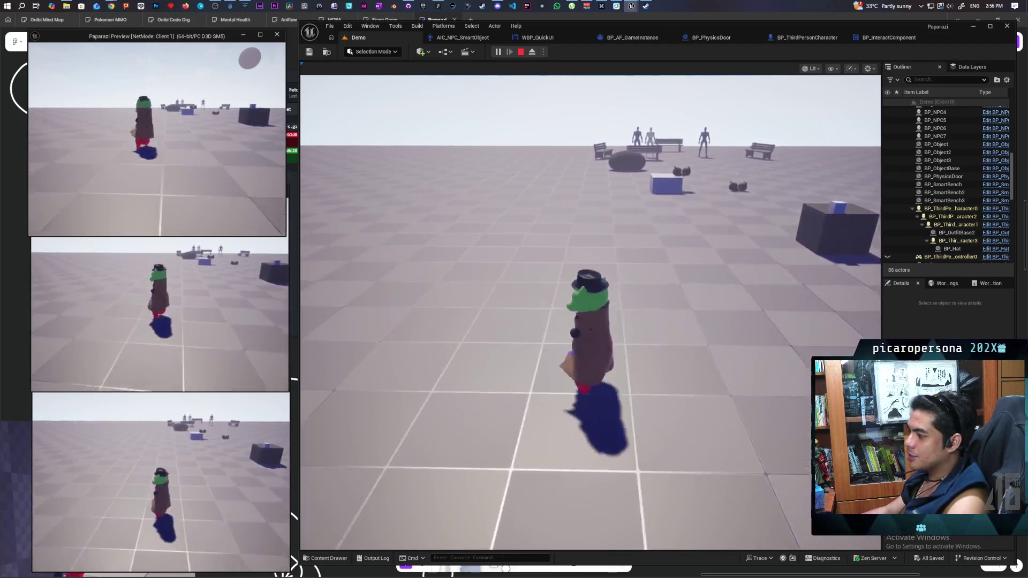
{"action": "key", "text": "w"}
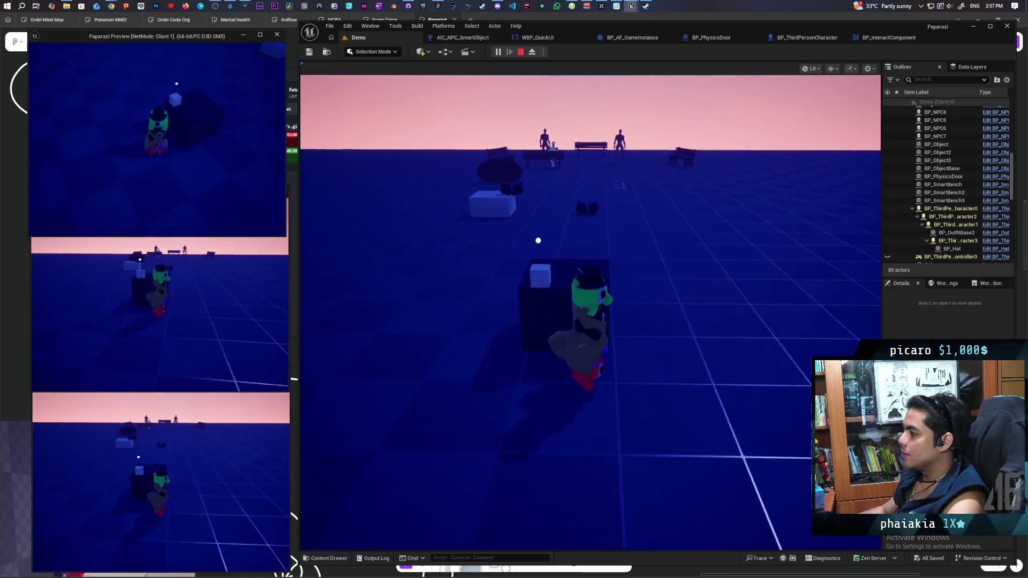
Walk and jump the Client 3 green character onto the blue one.
{"action": "key", "text": "alt+Tab"}
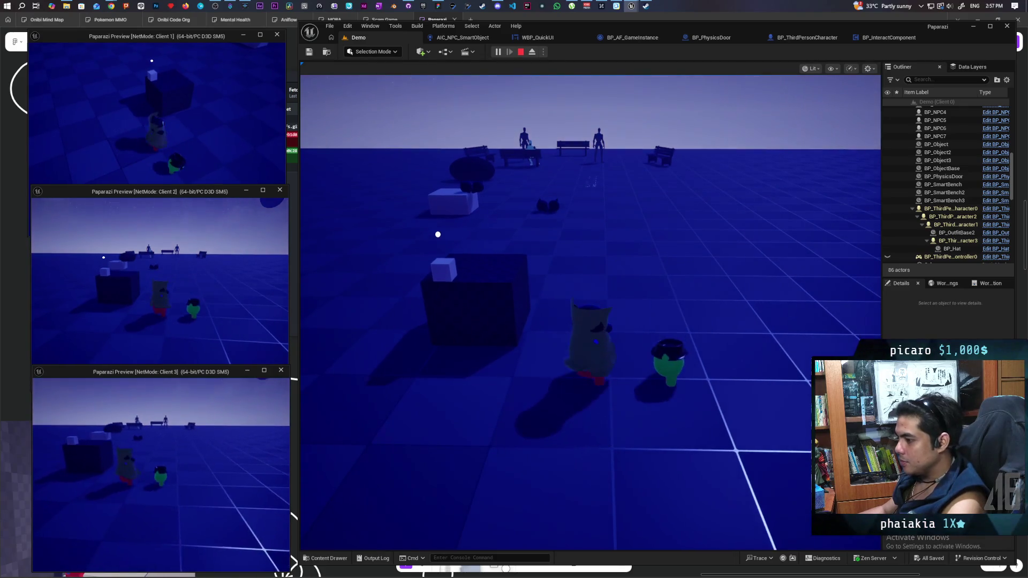
{"action": "left_click", "coordinate": [589, 361]}
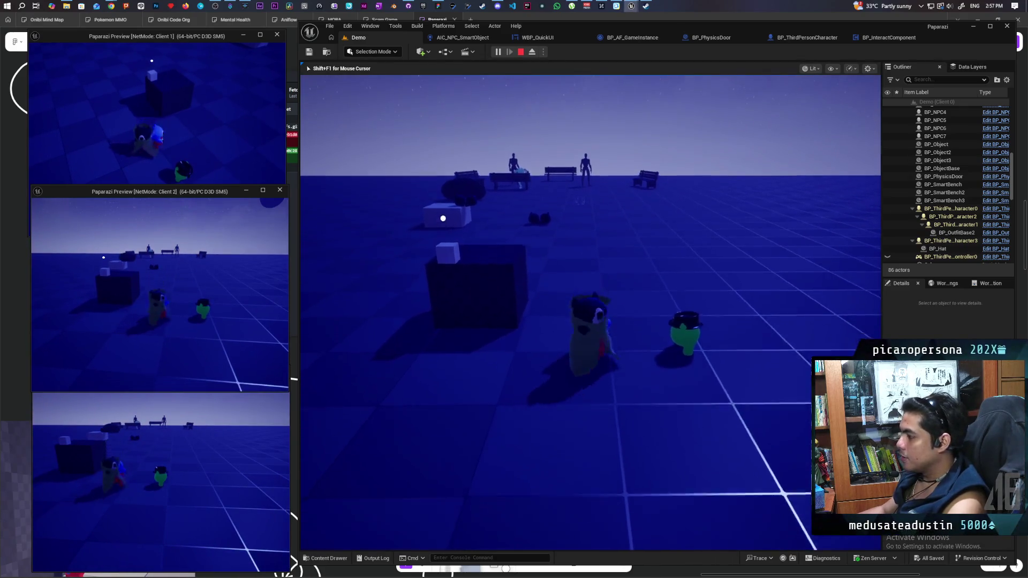
{"action": "left_click", "coordinate": [197, 475]}
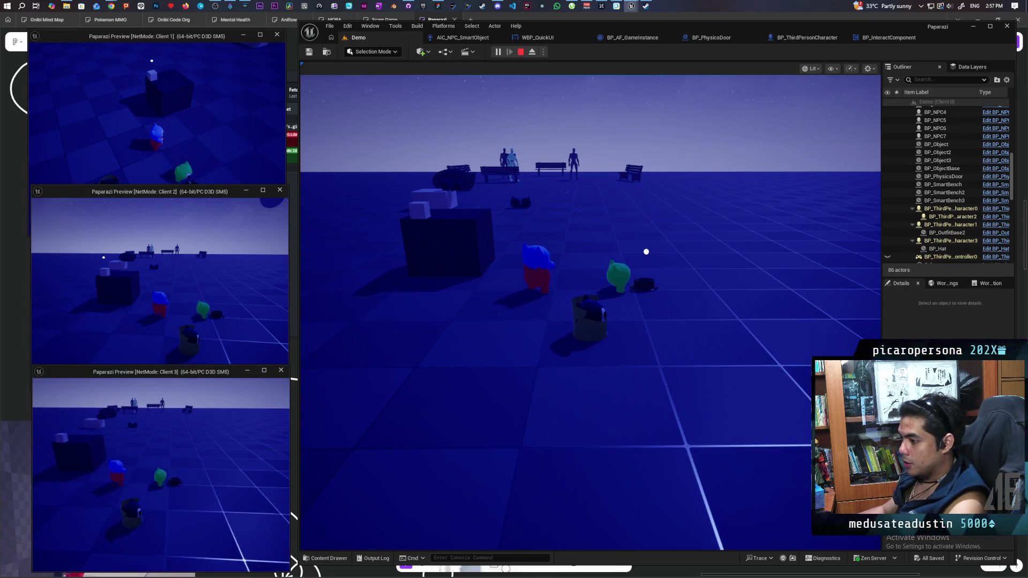
{"action": "key", "text": "w"}
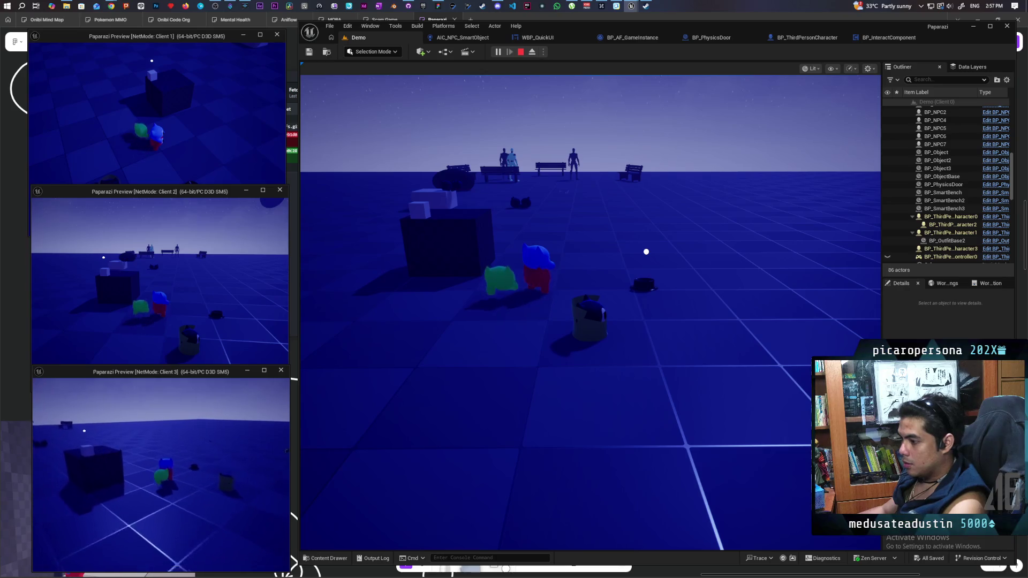
{"action": "key", "text": "space"}
{"action": "key", "text": "shift+F1"}
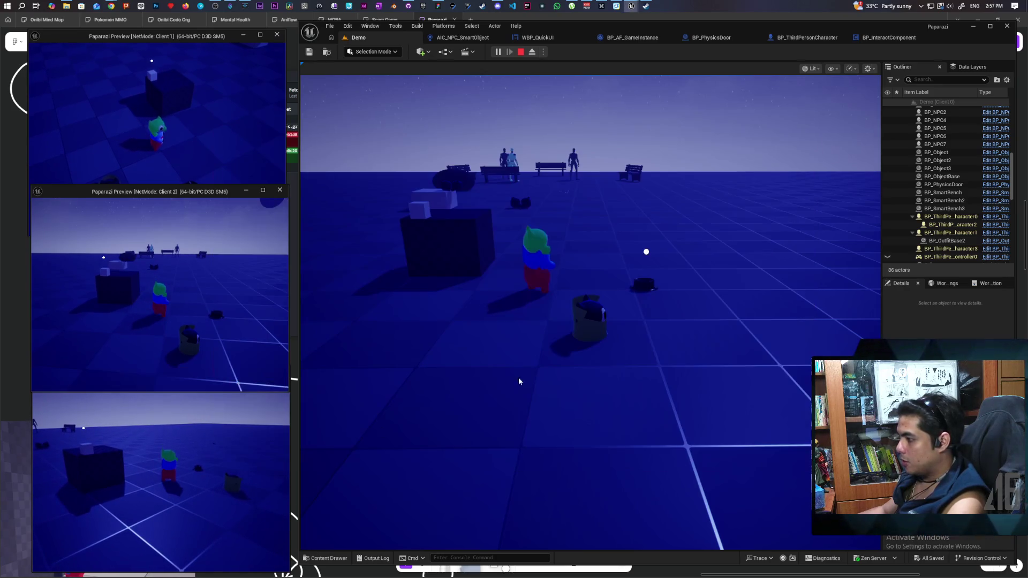
Walk the character on and off the cube to check the F Item prompt, then stop play.
{"action": "left_click", "coordinate": [519, 381]}
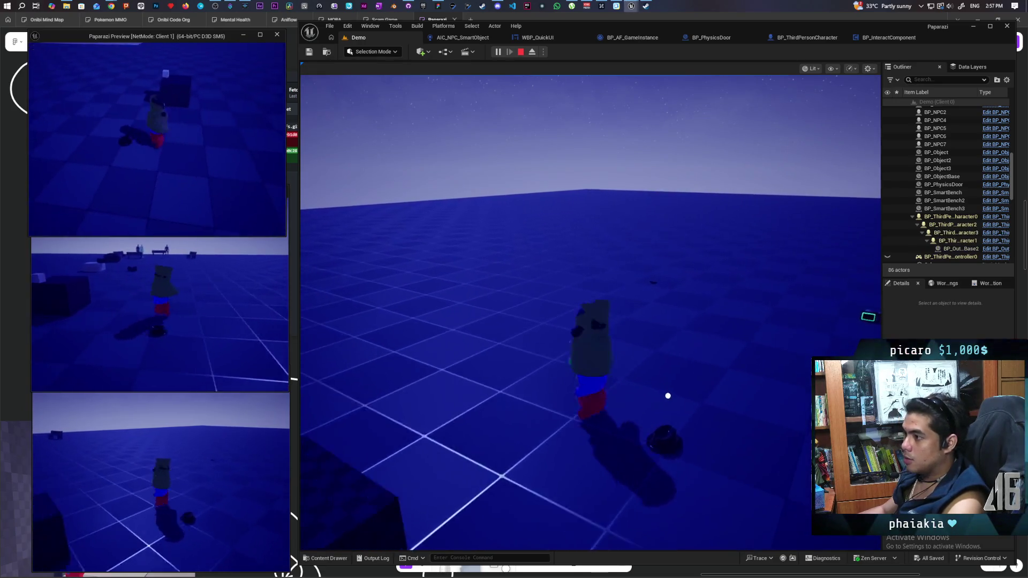
{"action": "key", "text": "w"}
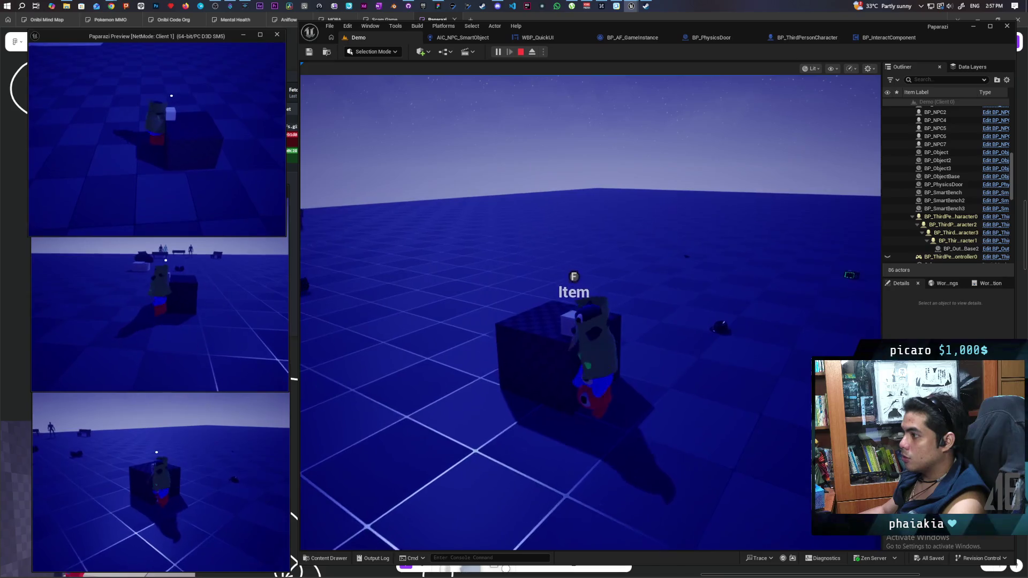
{"action": "key", "text": "s"}
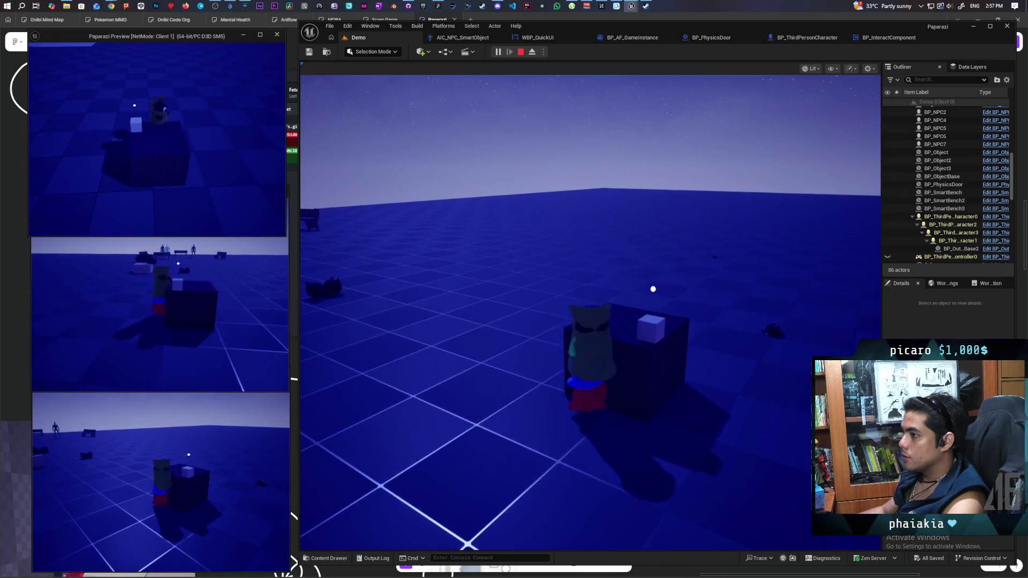
{"action": "key", "text": "w"}
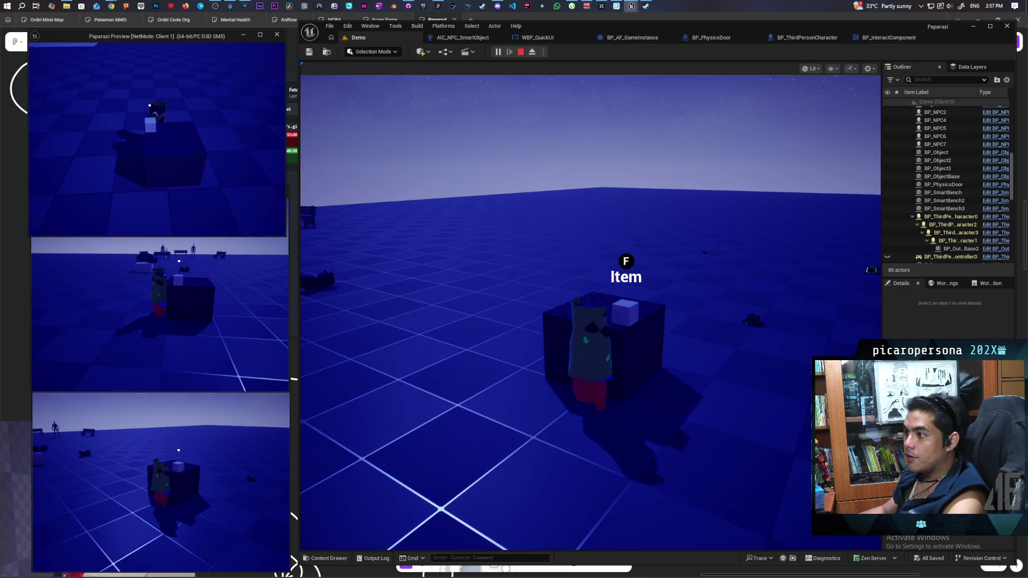
{"action": "key", "text": "d"}
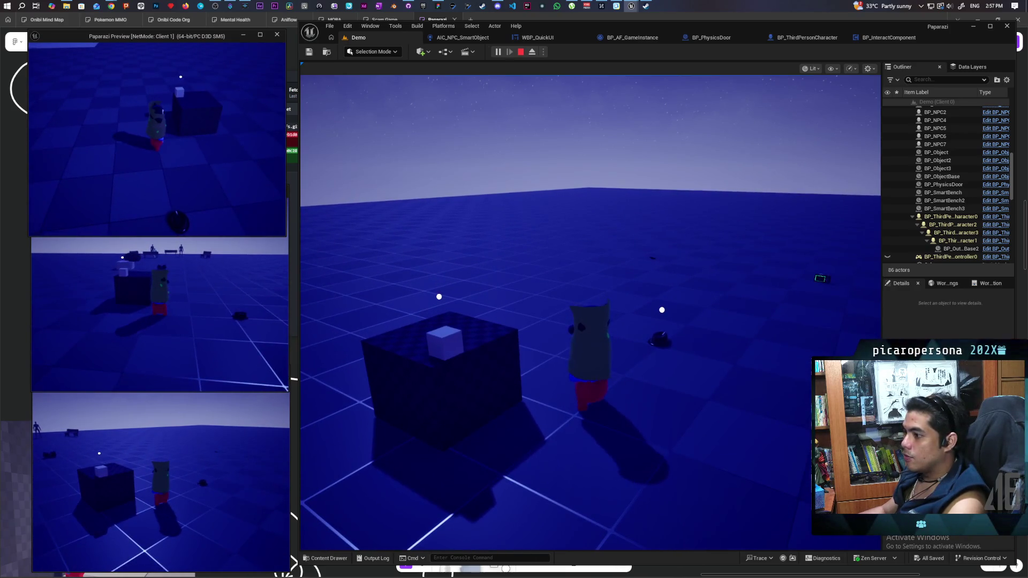
{"action": "key", "text": "alt+Tab"}
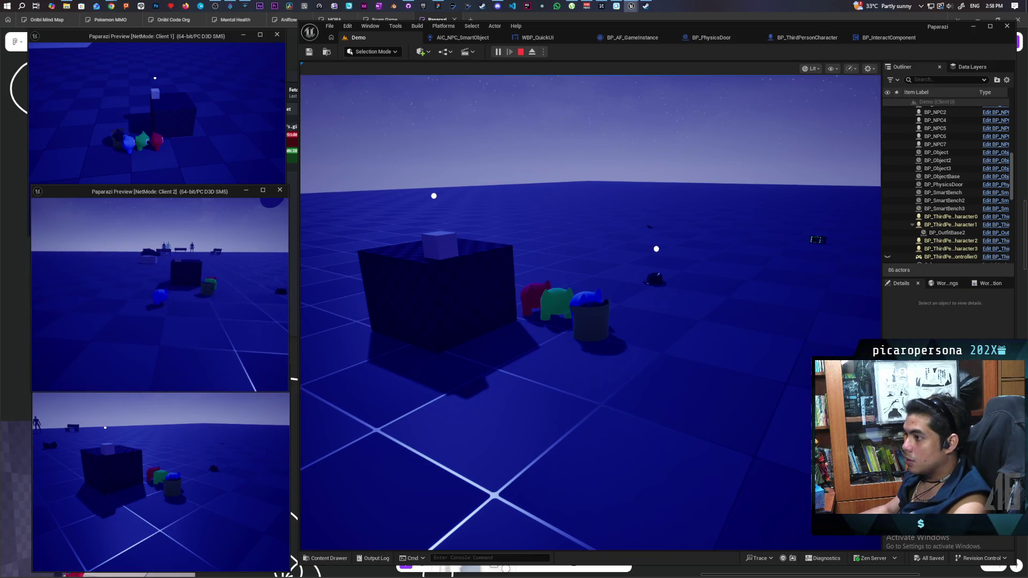
{"action": "left_click", "coordinate": [589, 311]}
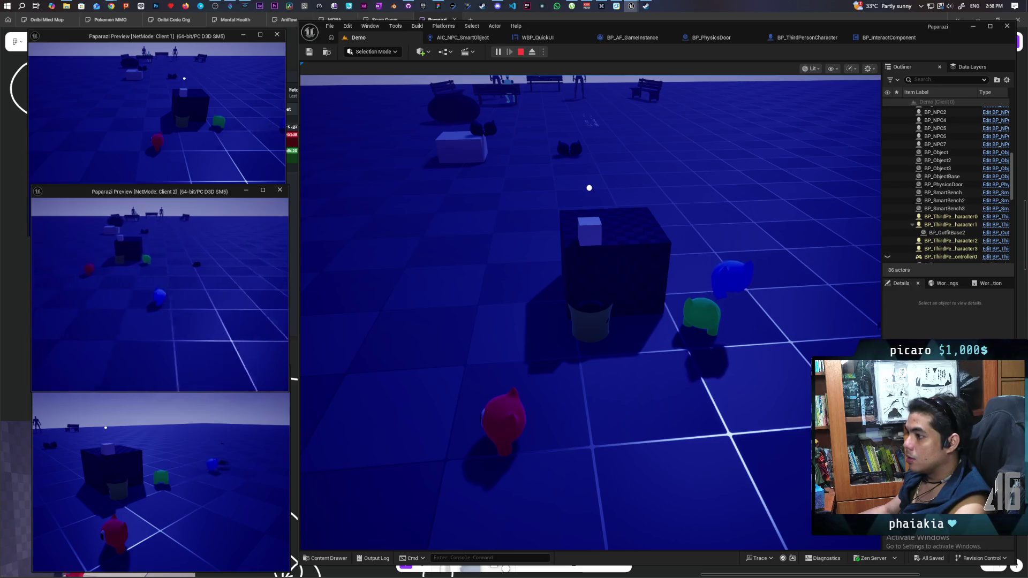
{"action": "key", "text": "Escape"}
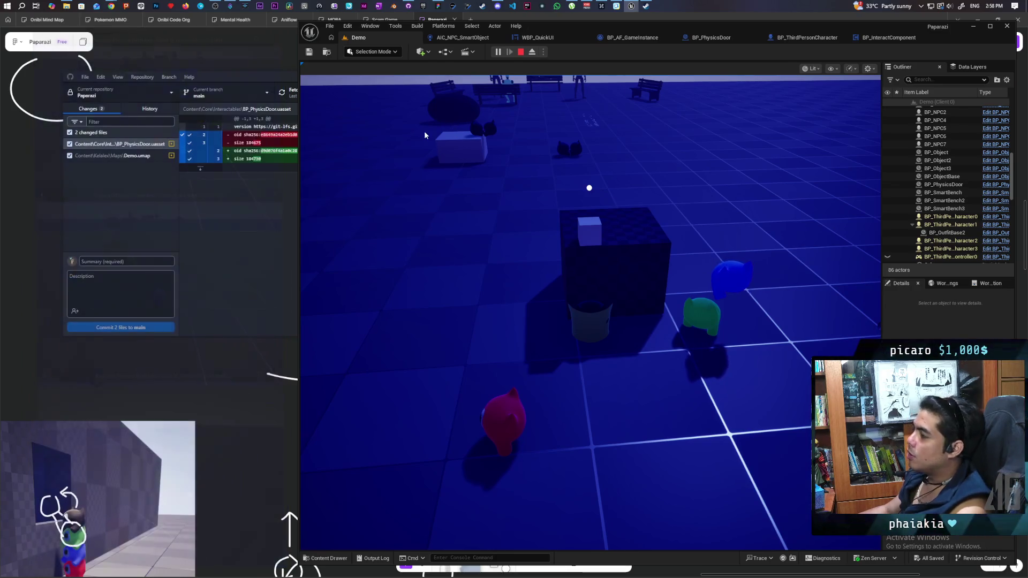
Start a new session, walk the blue character over and stack the green one on it beside the dark box.
{"action": "left_click", "coordinate": [497, 52]}
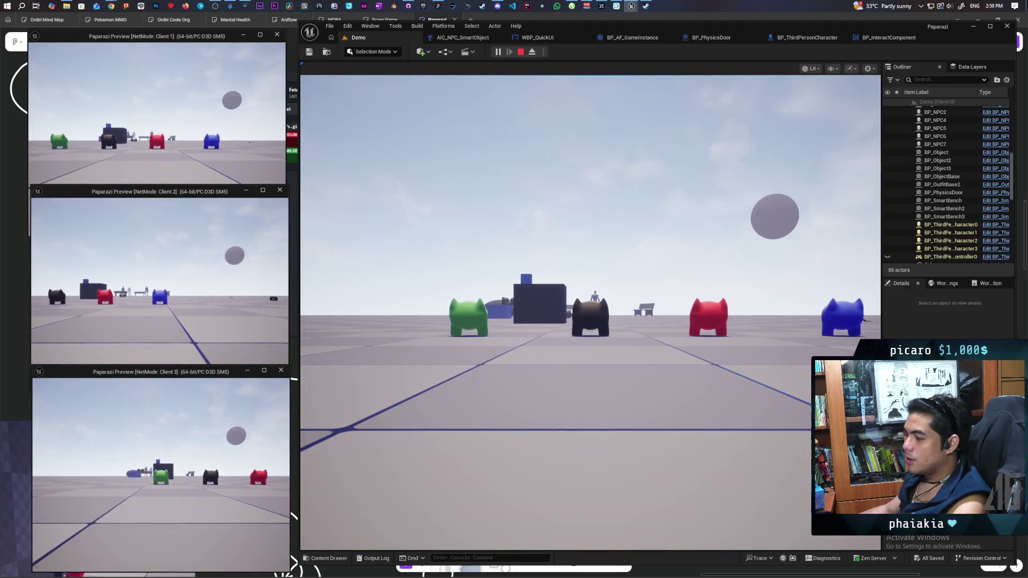
{"action": "left_click", "coordinate": [290, 379]}
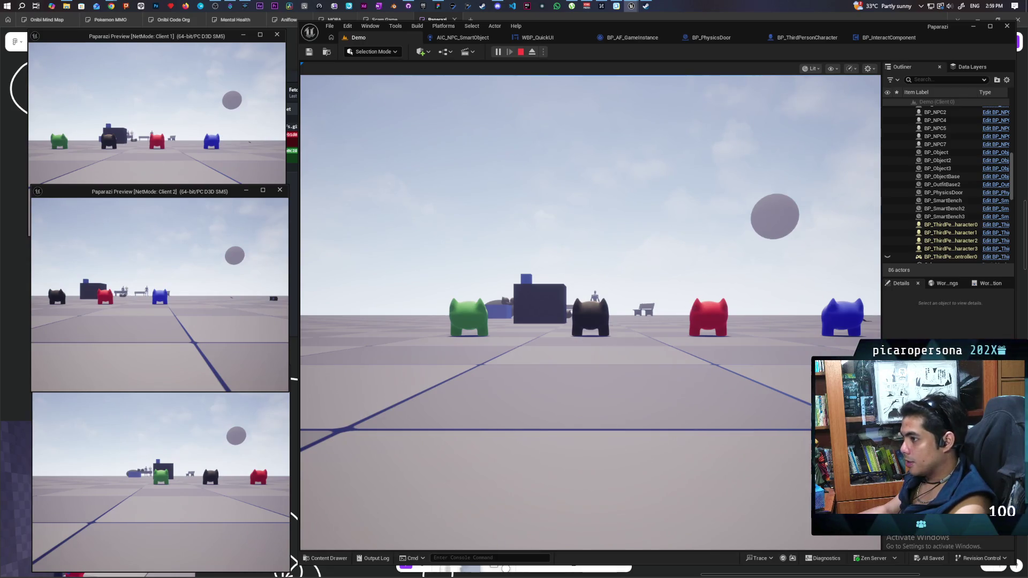
{"action": "key", "text": "w"}
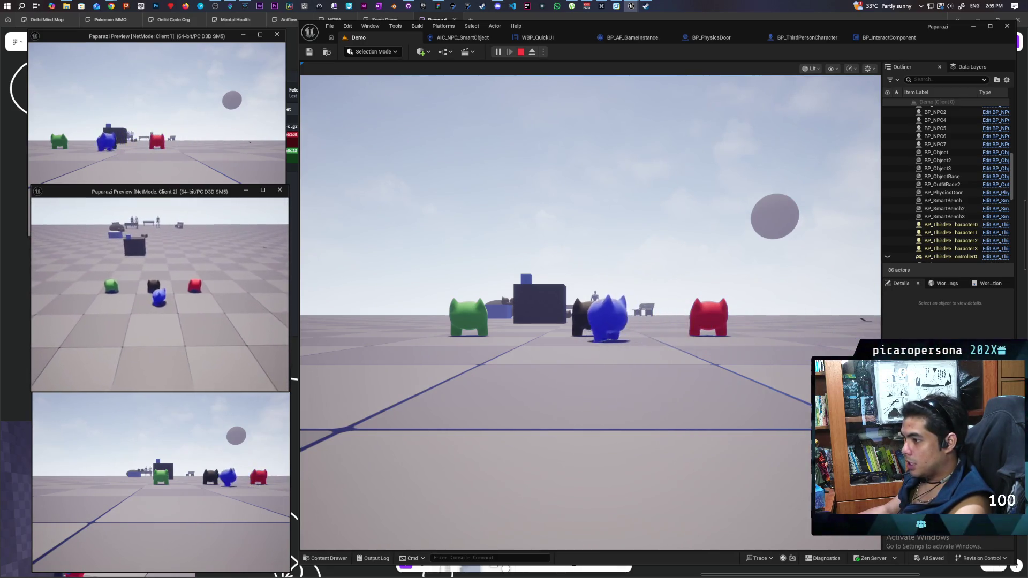
{"action": "left_click", "coordinate": [160, 483]}
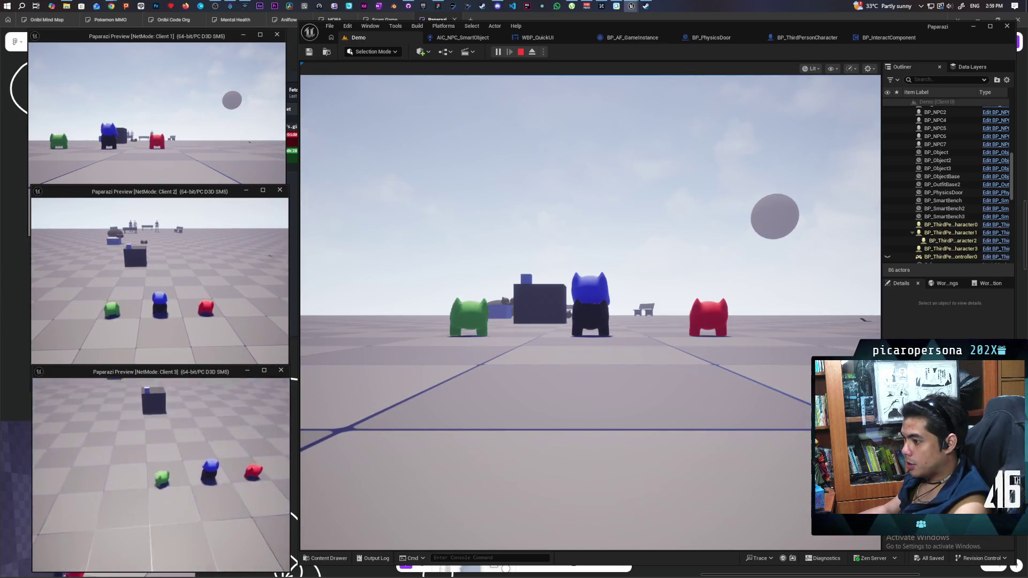
{"action": "key", "text": "w"}
{"action": "key", "text": "space"}
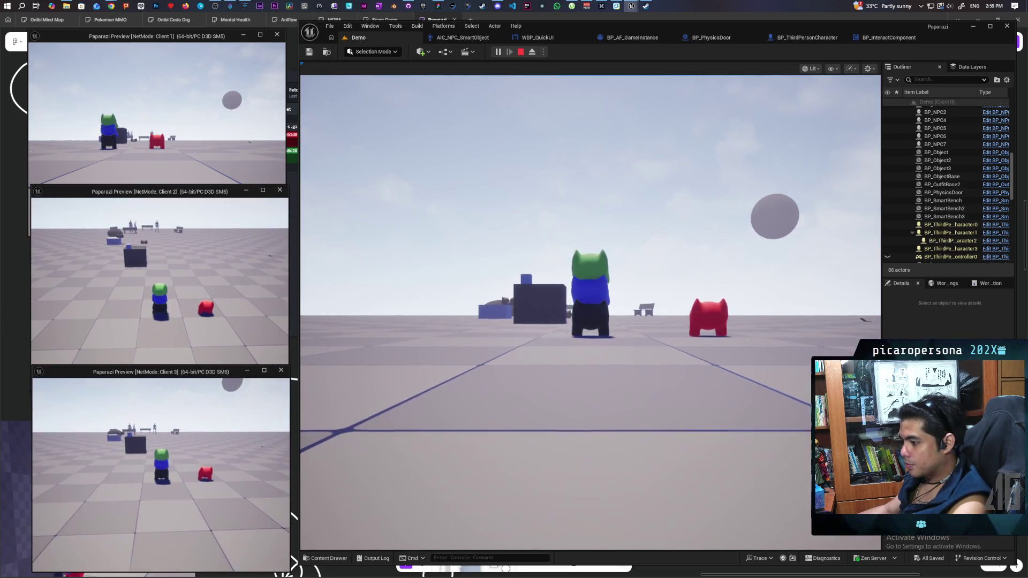
{"action": "left_click", "coordinate": [589, 321]}
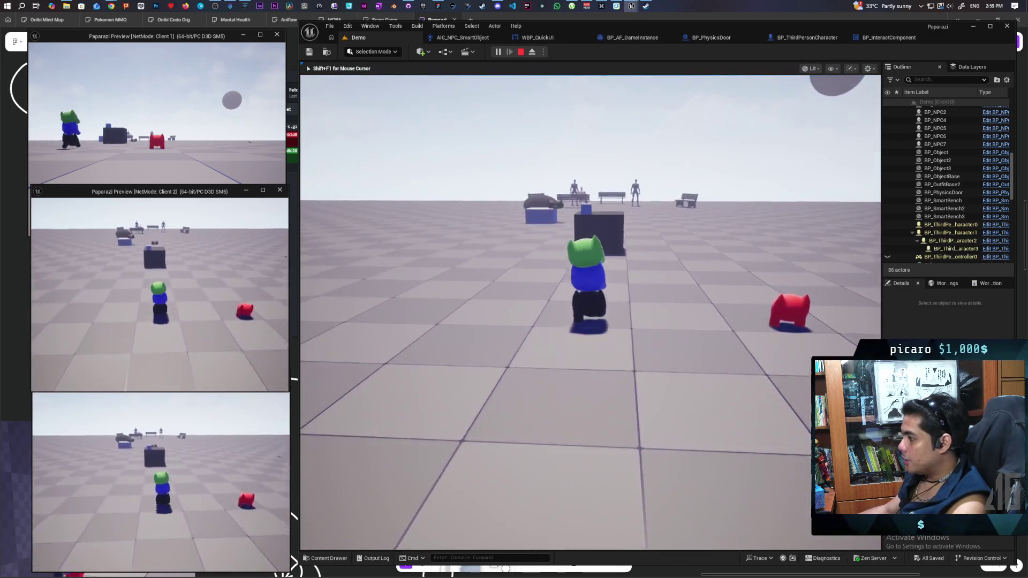
{"action": "key", "text": "w"}
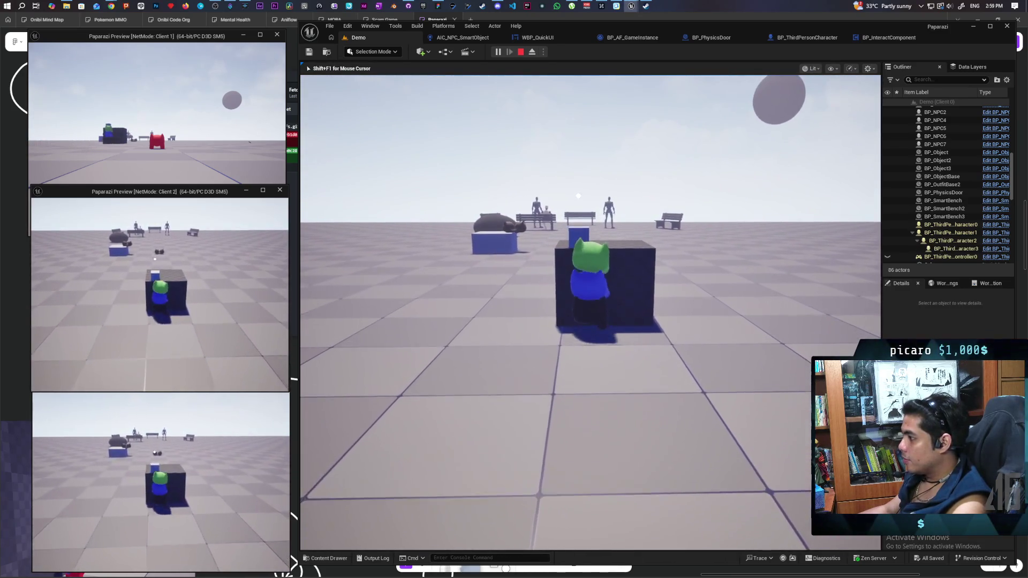
{"action": "key", "text": "a"}
Jump the Client 1 red character onto the green/blue stack at the dark box.
{"action": "key", "text": "alt+Tab"}
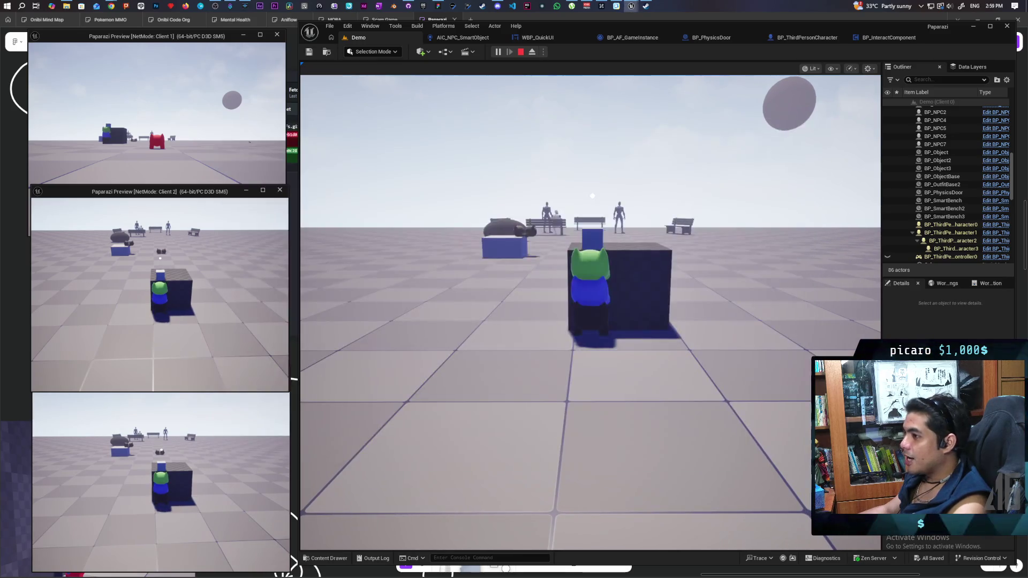
{"action": "key", "text": "w"}
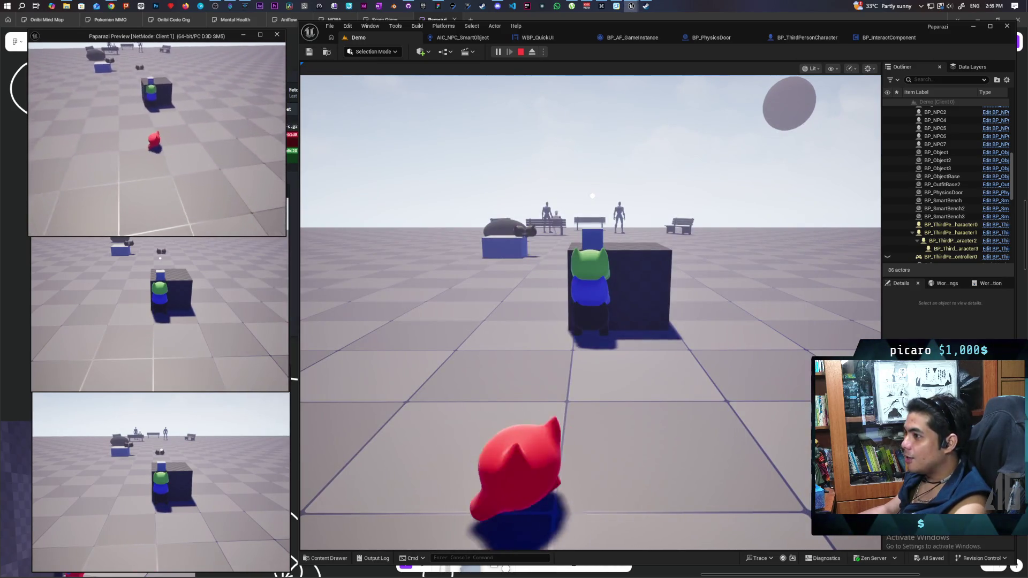
{"action": "key", "text": "space"}
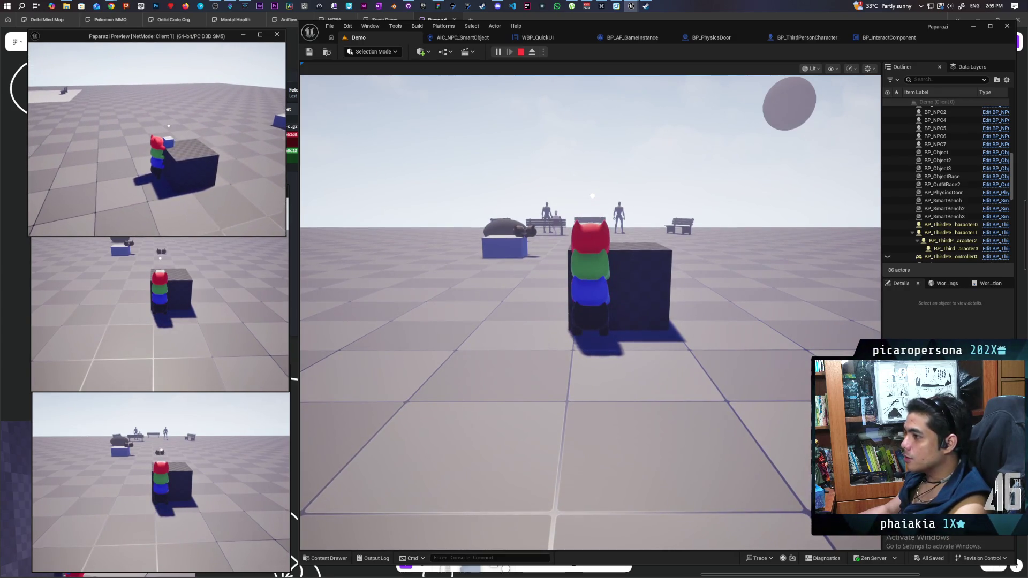
{"action": "key", "text": "s"}
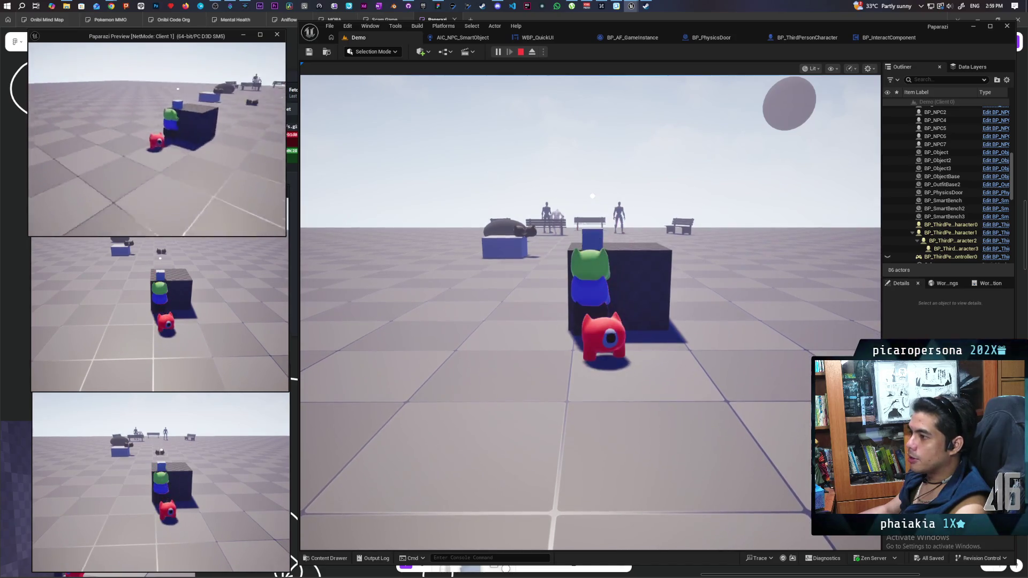
{"action": "key", "text": "space"}
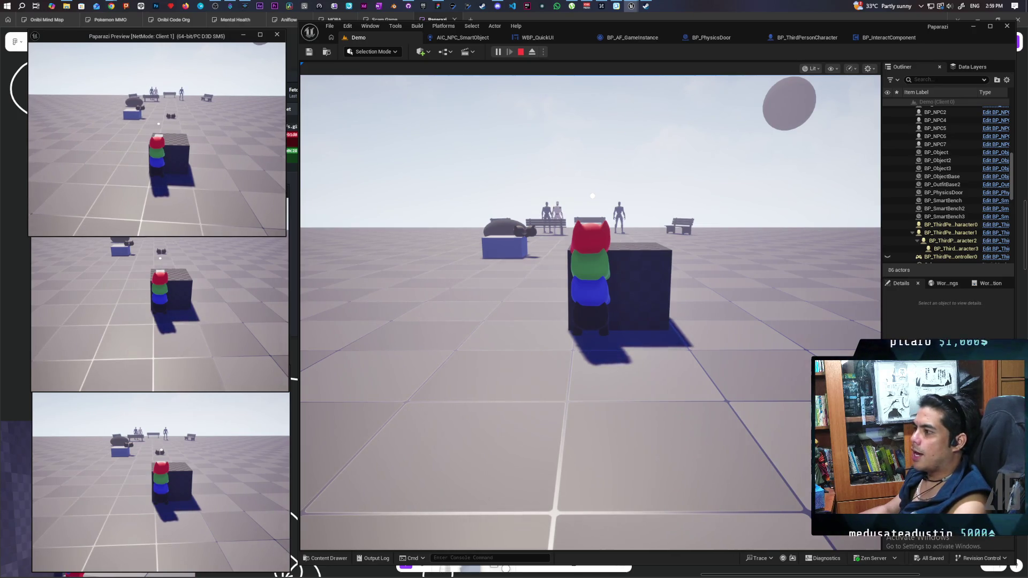
{"action": "key", "text": "alt+Tab"}
{"action": "left_click", "coordinate": [536, 322]}
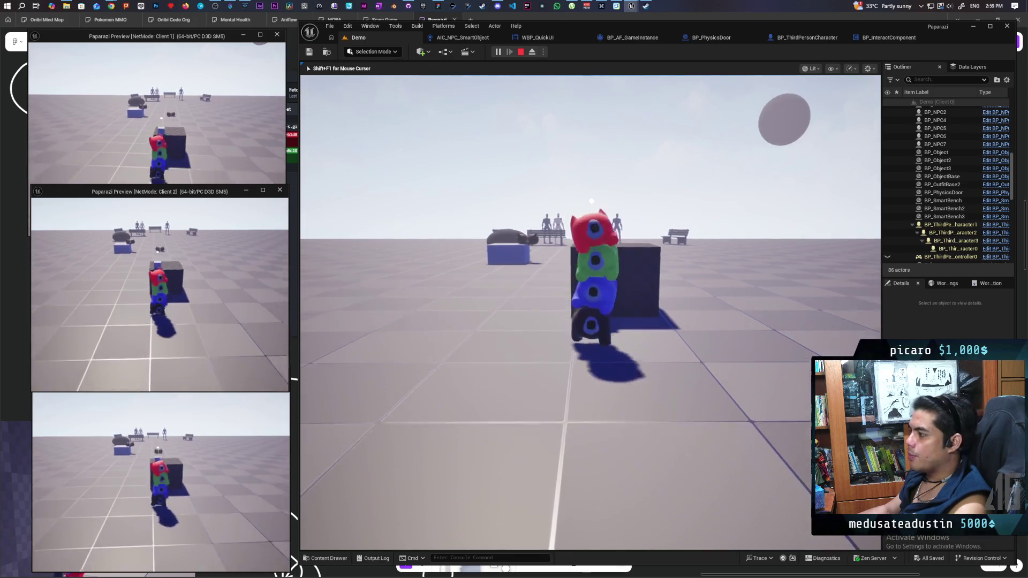
Walk the character stack forward to the box, release the mouse, and stop the play session.
{"action": "key", "text": "w"}
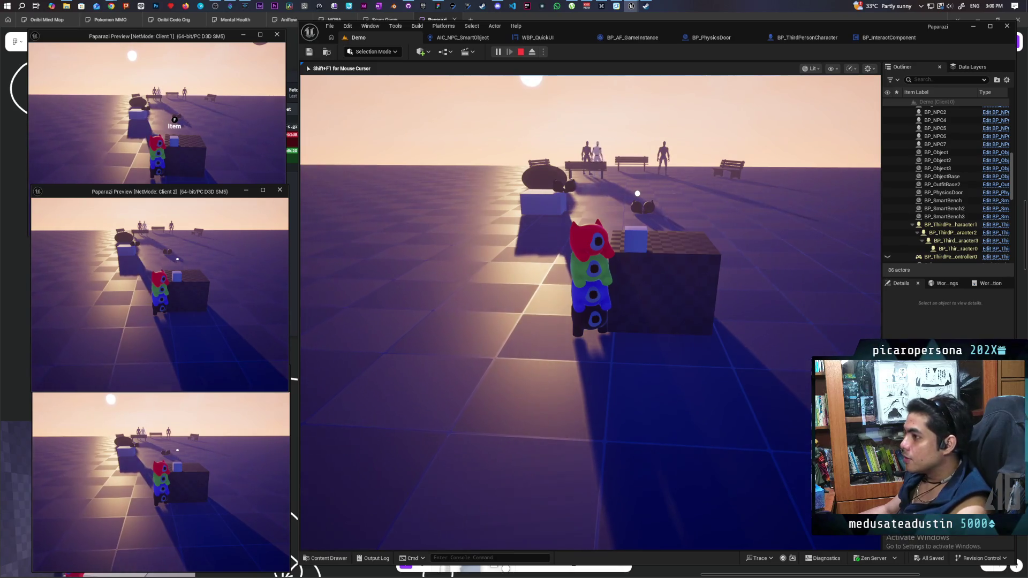
{"action": "key", "text": "shift+F1"}
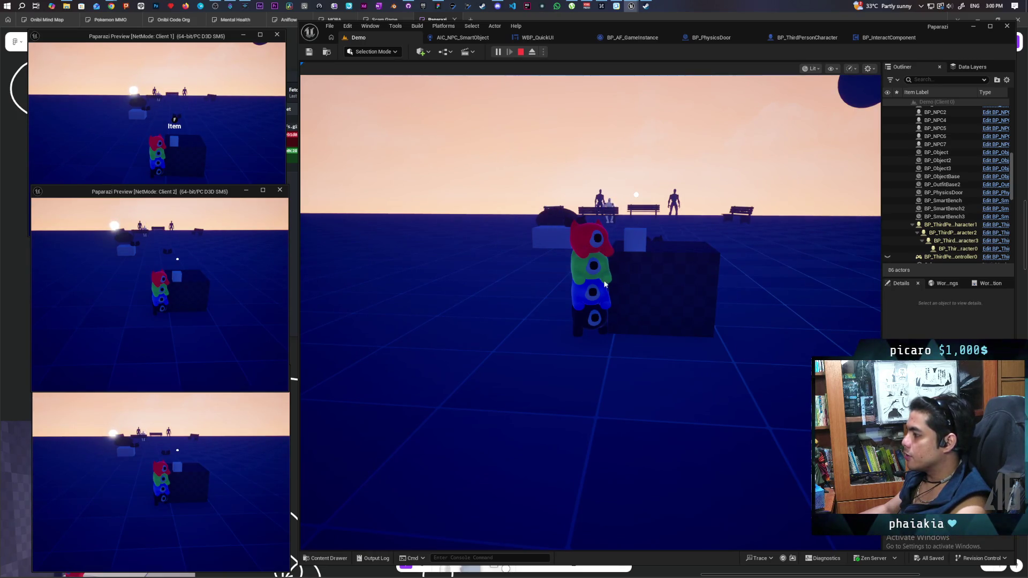
{"action": "key", "text": "Escape"}
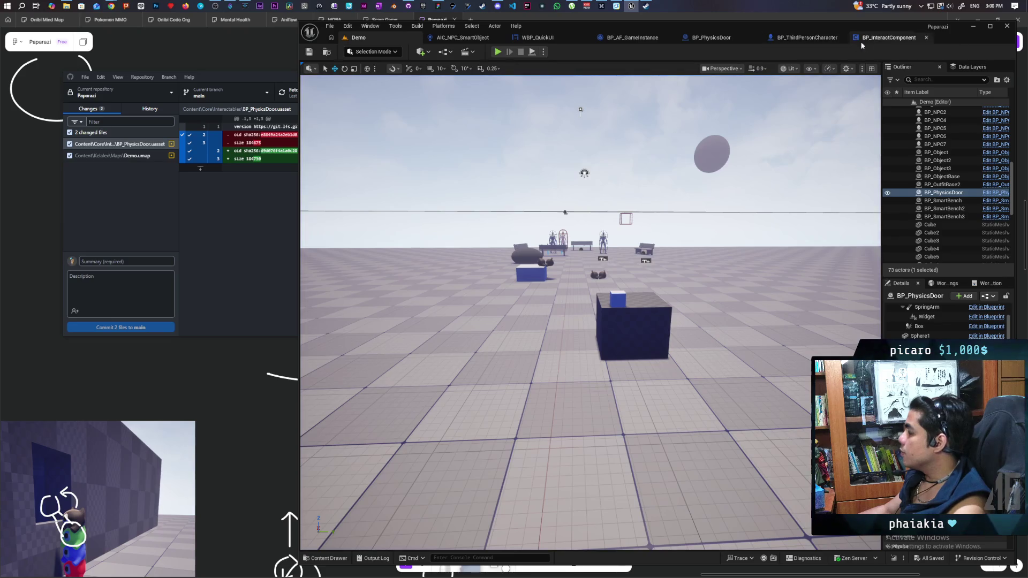
Return from BP_InteractComponent to the Demo level and start a three-client session with Alt+P.
{"action": "left_click", "coordinate": [878, 39]}
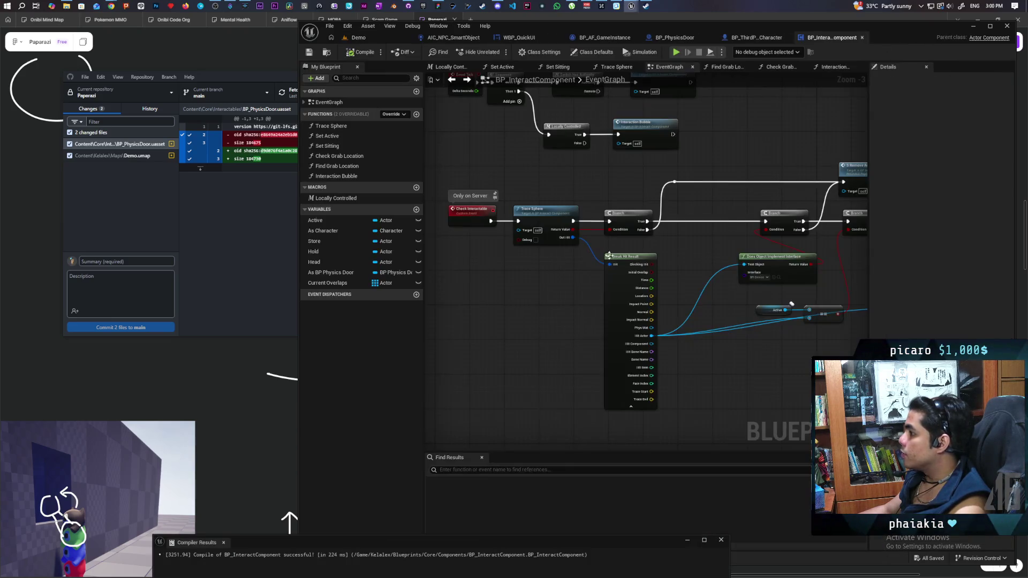
{"action": "left_click", "coordinate": [372, 36]}
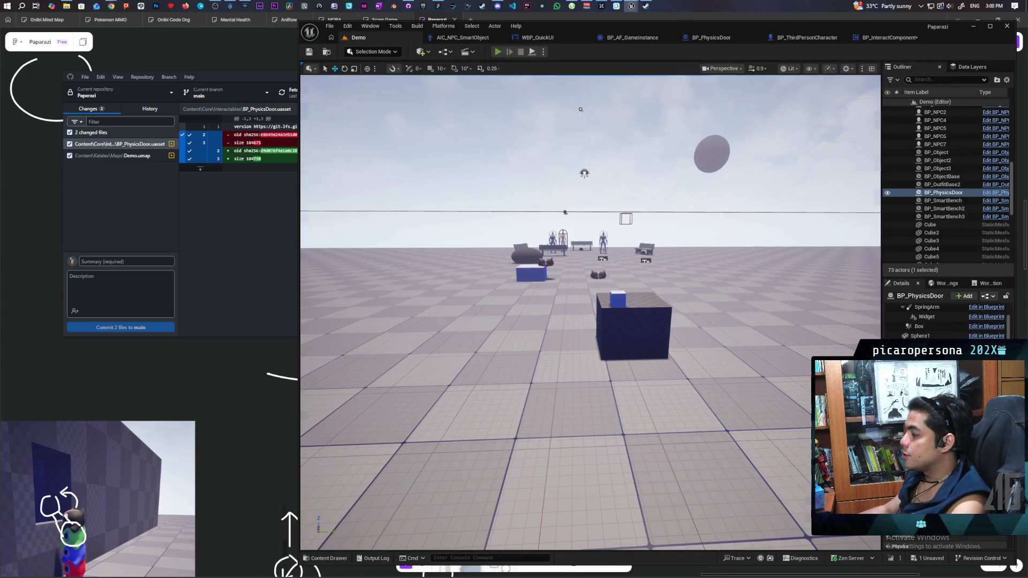
{"action": "key", "text": "alt+p"}
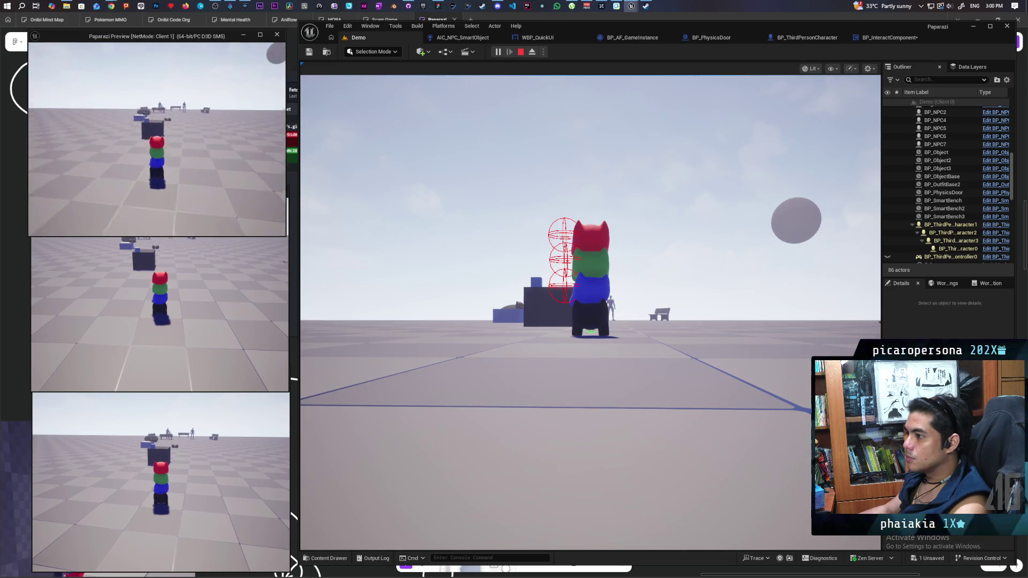
{"action": "left_click", "coordinate": [440, 126]}
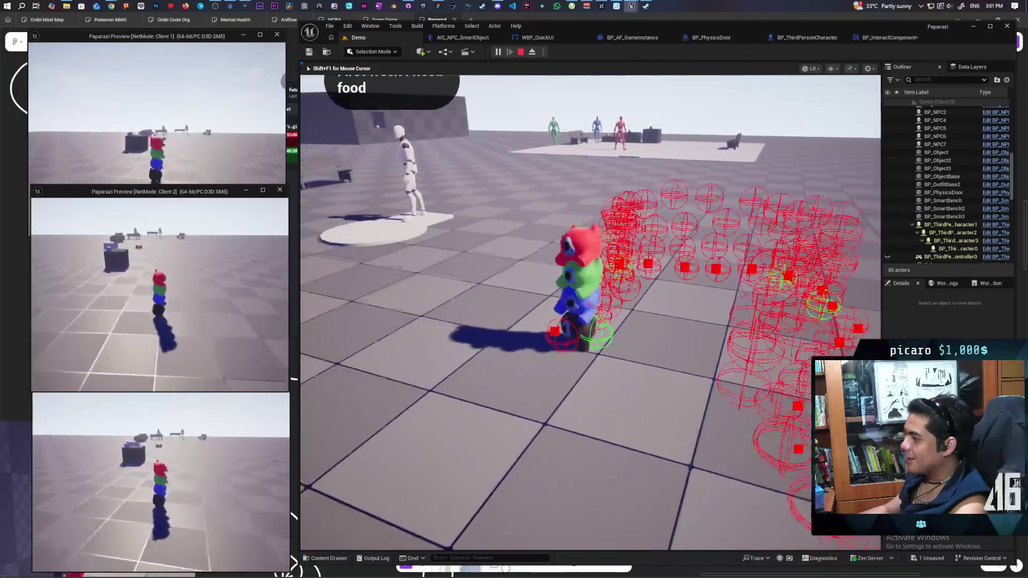
Restart the multiplayer play session and take control of the main and Client 1 game views.
{"action": "key", "text": "Escape"}
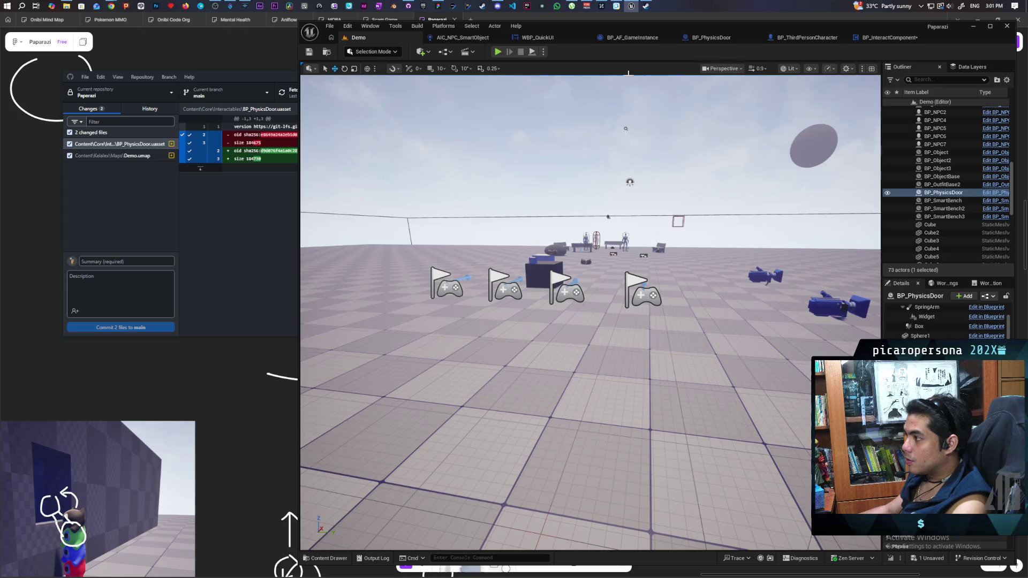
{"action": "key", "text": "alt+p"}
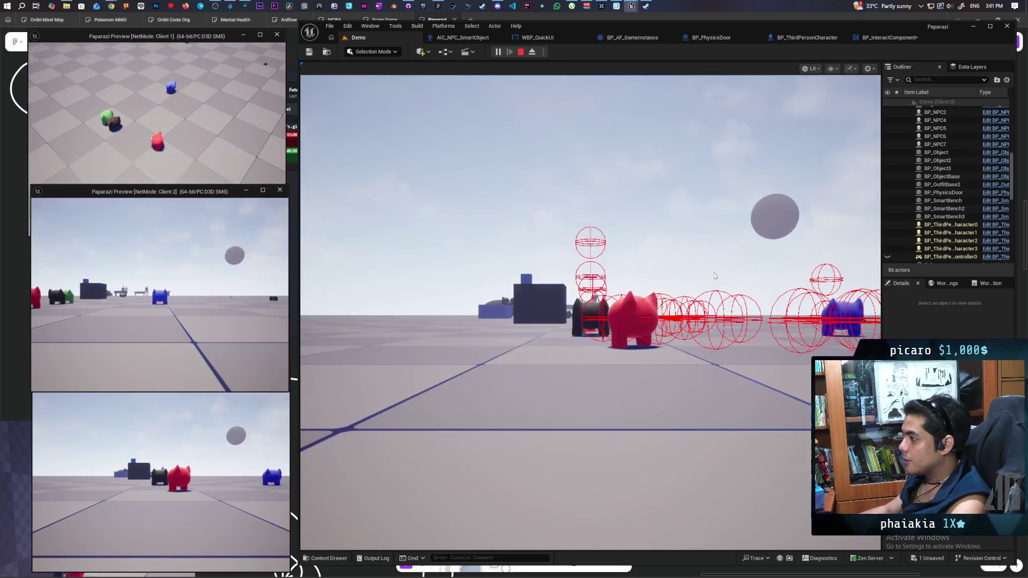
{"action": "left_click", "coordinate": [589, 311]}
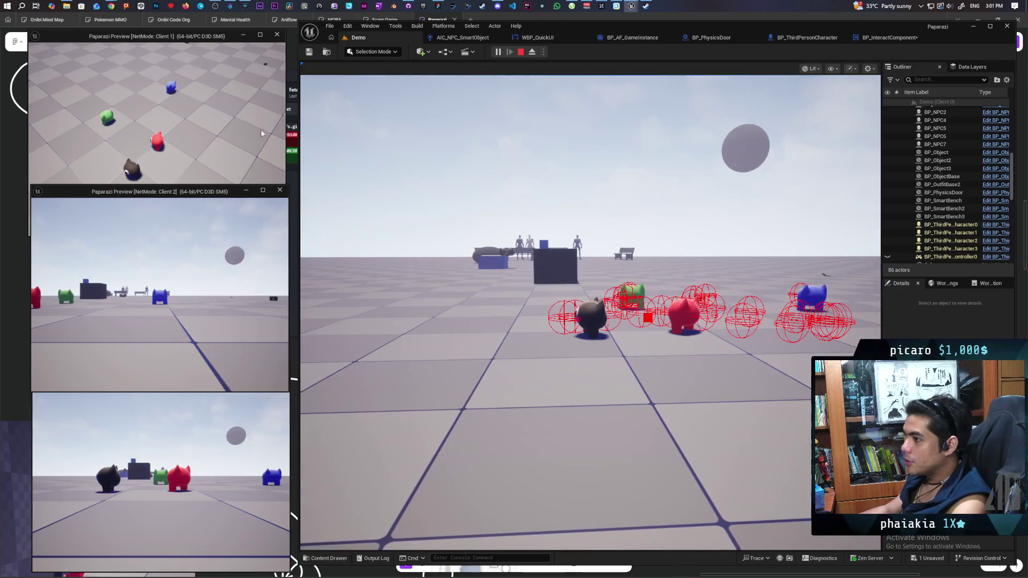
{"action": "left_click", "coordinate": [262, 133]}
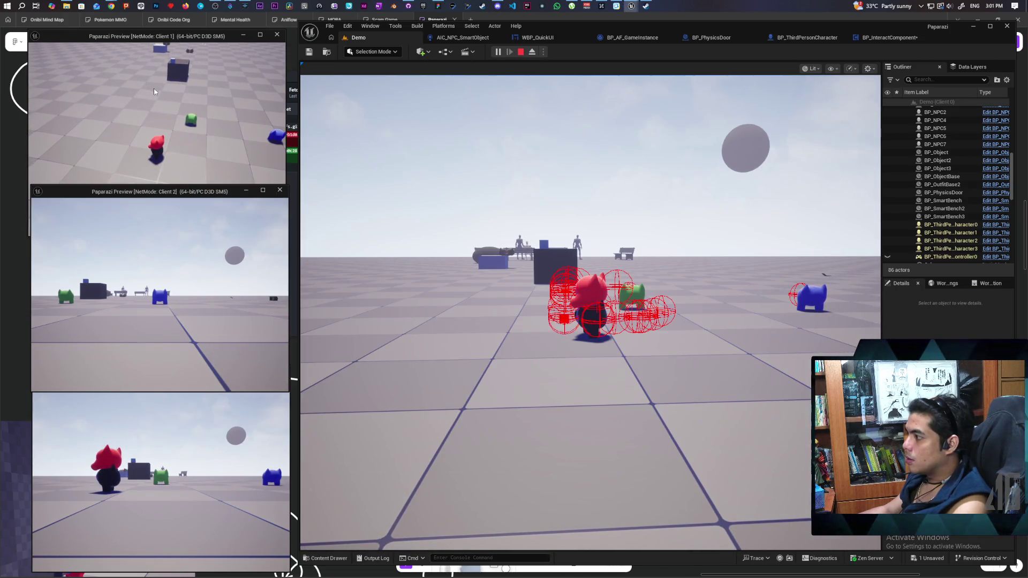
{"action": "left_click", "coordinate": [459, 266]}
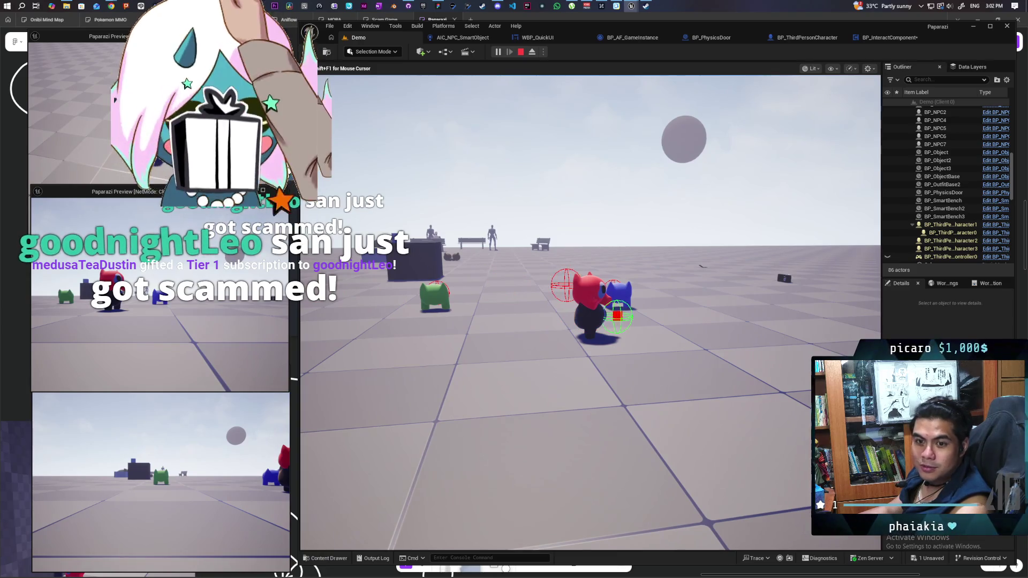
Walk the red character toward the green character and the dark box, then retake the main view.
{"action": "key", "text": "w"}
{"action": "key", "text": "w"}
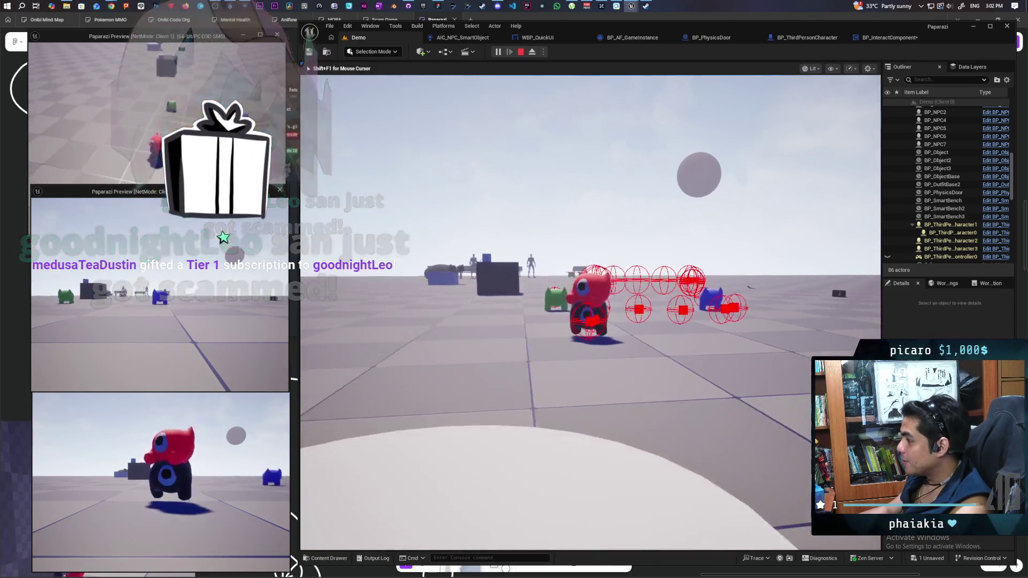
{"action": "key", "text": "w"}
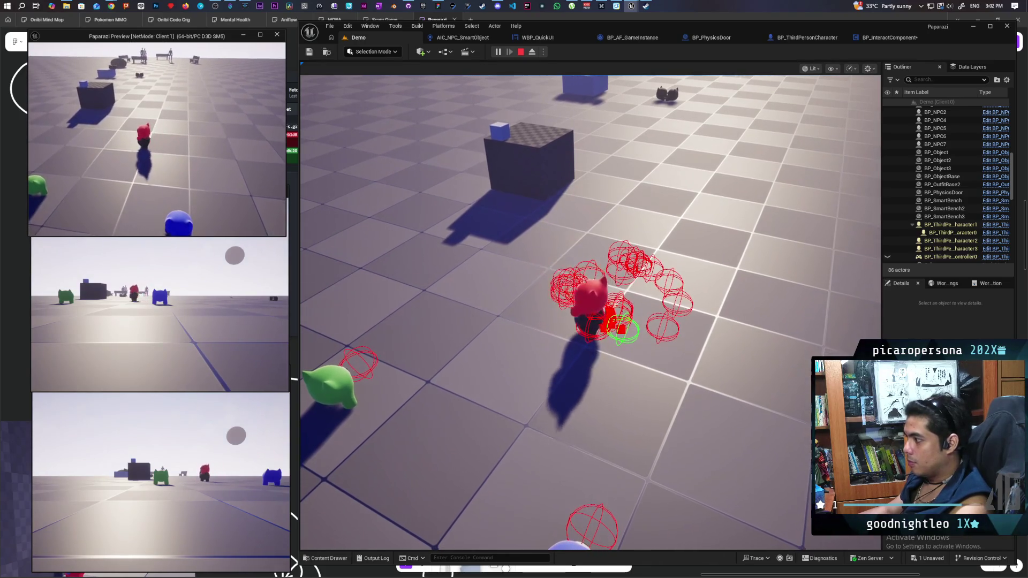
{"action": "key", "text": "shift+F1"}
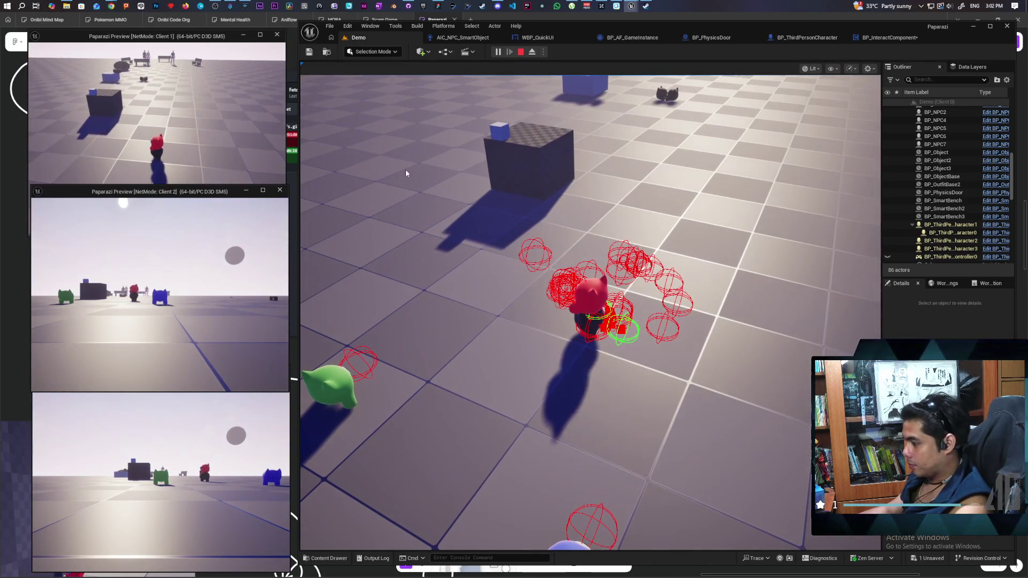
{"action": "left_click", "coordinate": [406, 169]}
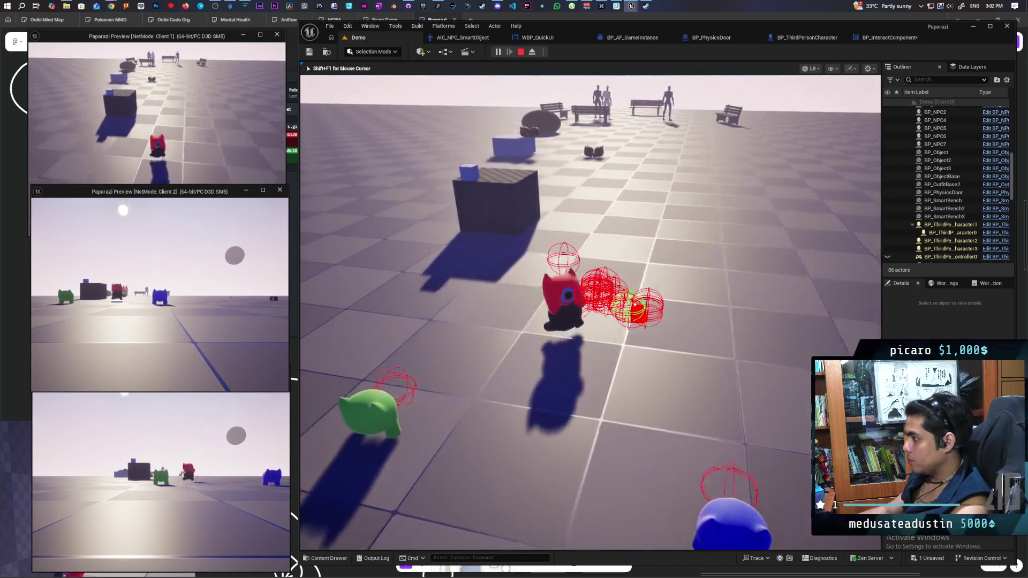
Walk the red character around toward the blue one, leaving trace spheres, then stop the session.
{"action": "key", "text": "w"}
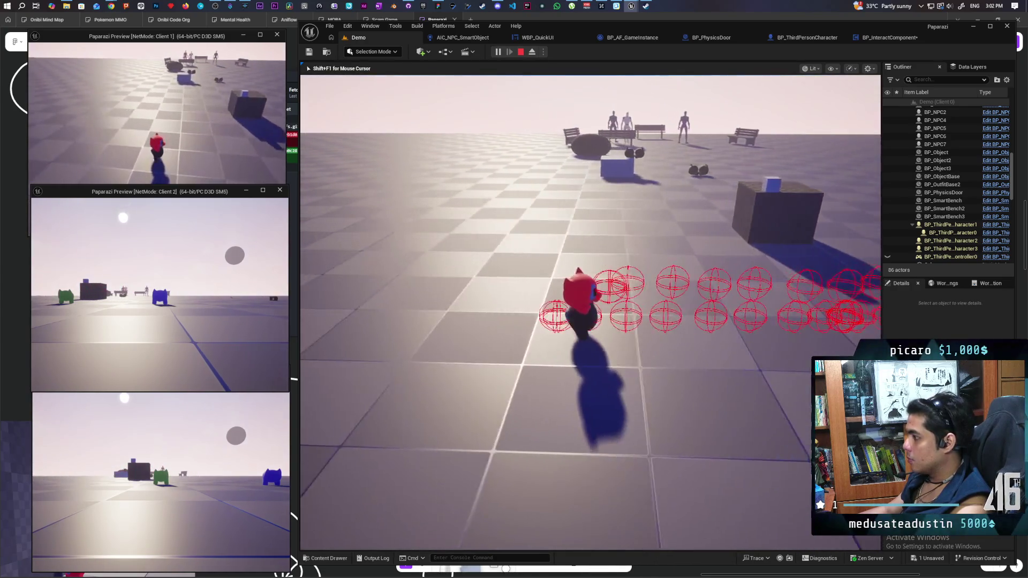
{"action": "key", "text": "w"}
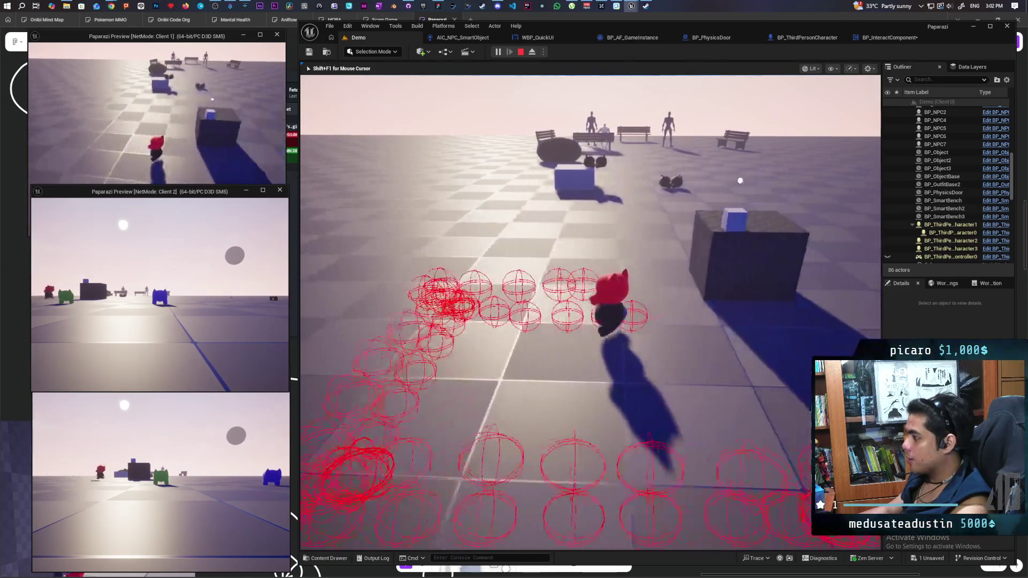
{"action": "key", "text": "w"}
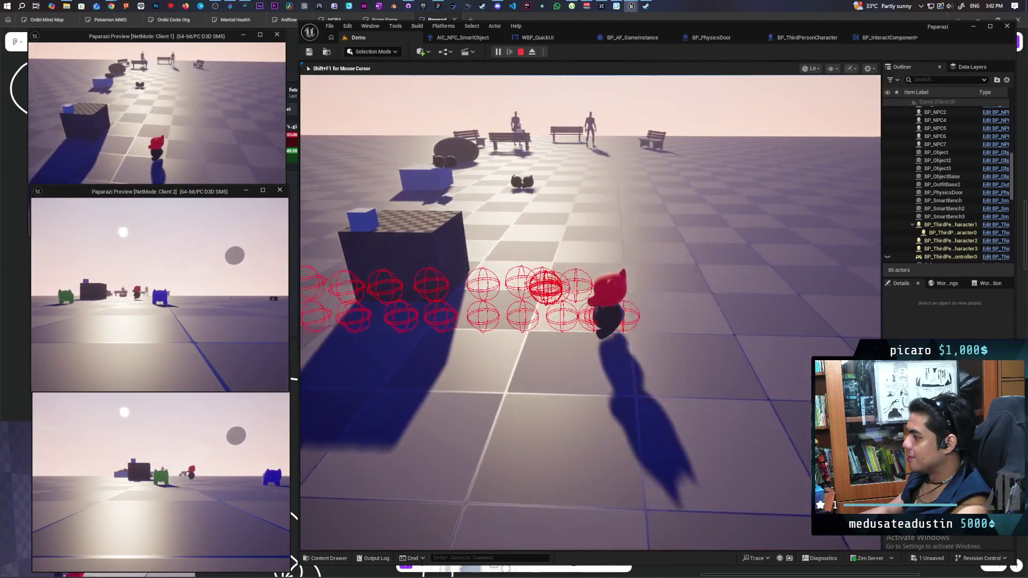
{"action": "key", "text": "w"}
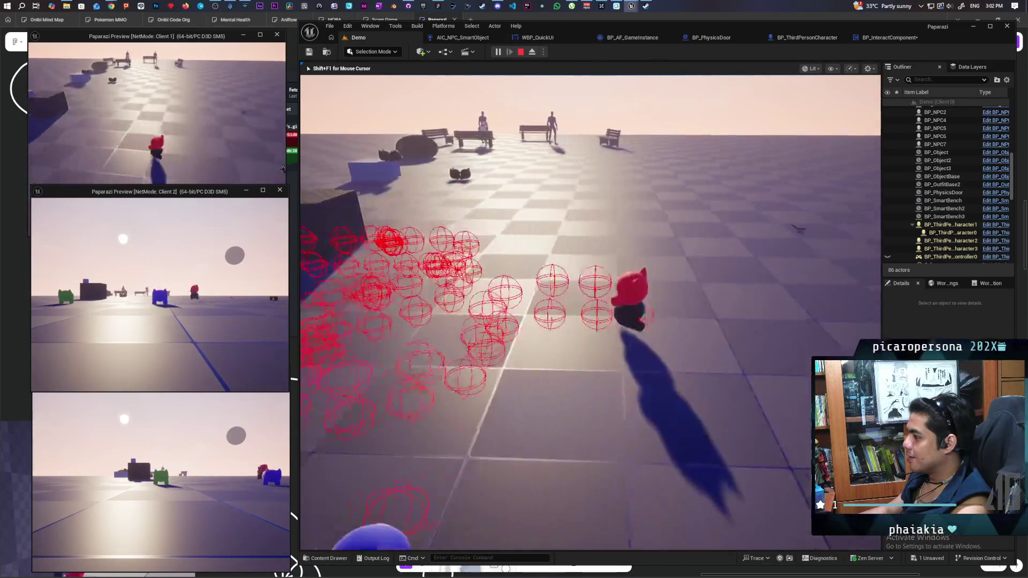
{"action": "key", "text": "w"}
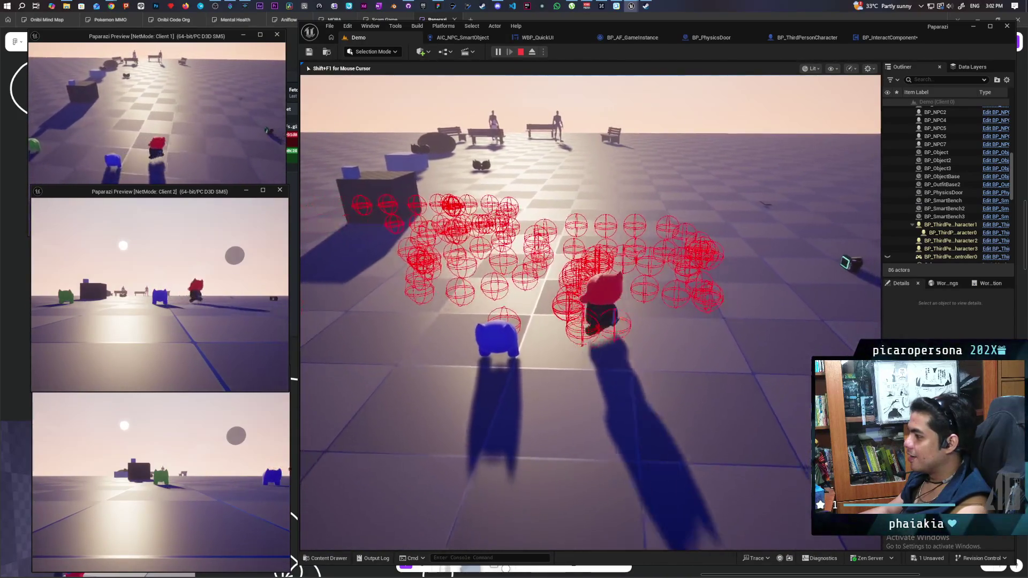
{"action": "key", "text": "Escape"}
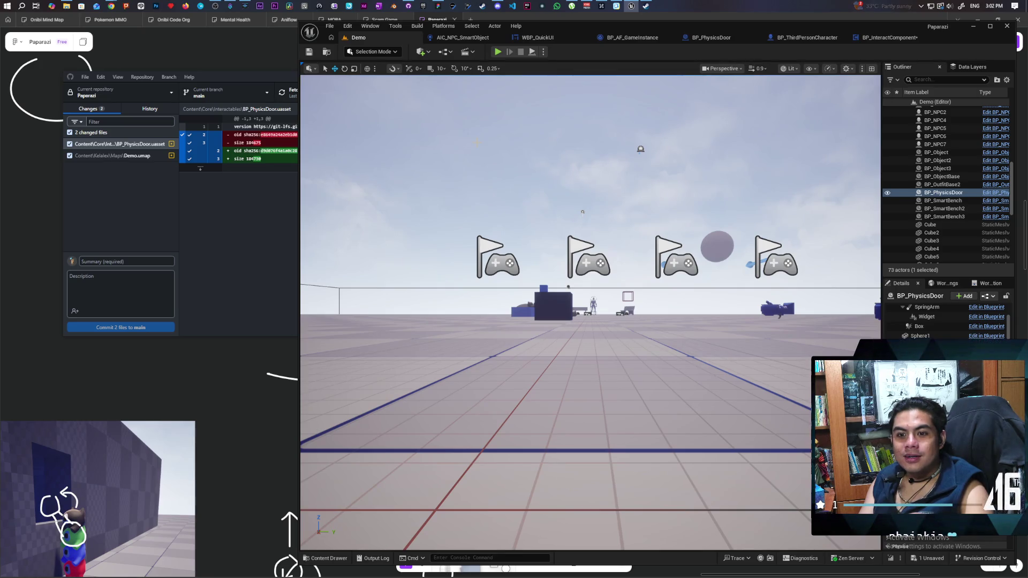
Open BP_InteractComponent's Trace Sphere function and tidy the Get World Location and FPC Pivot nodes.
{"action": "left_click", "coordinate": [876, 39]}
{"action": "double_click", "coordinate": [544, 217]}
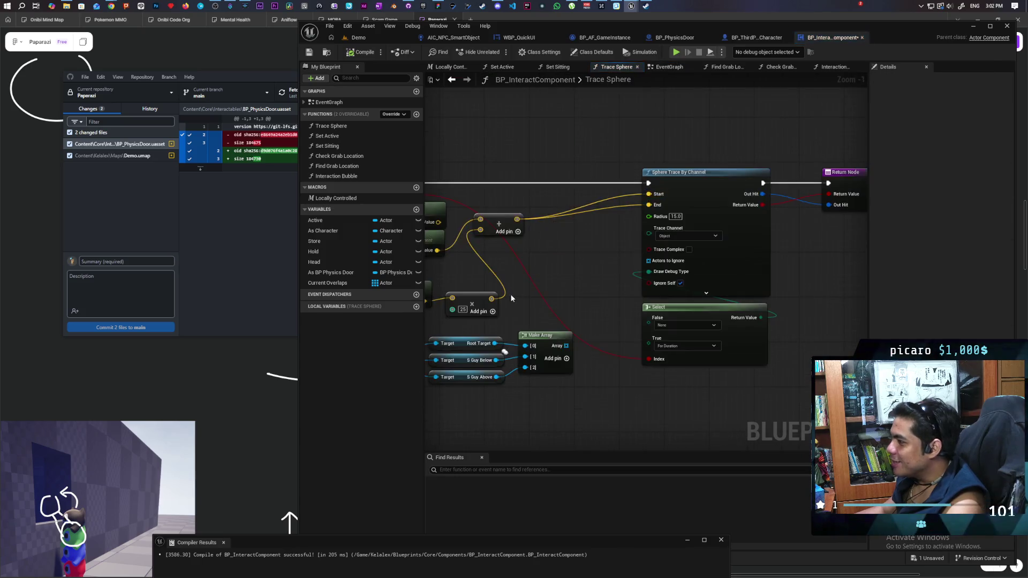
{"action": "left_click_drag", "start_coordinate": [622, 268], "coordinate": [612, 263]}
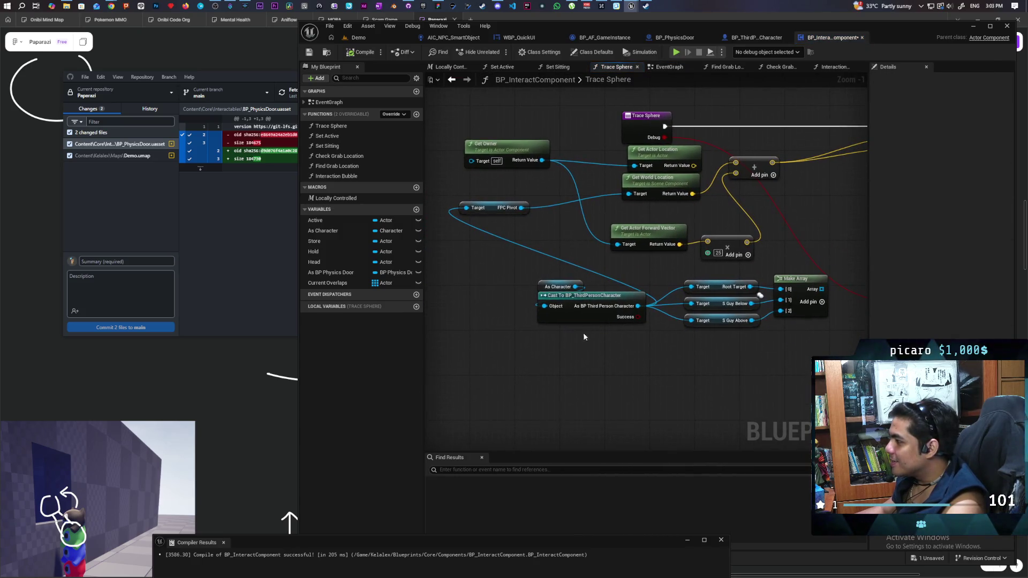
{"action": "mouse_move", "coordinate": [617, 359]}
{"action": "left_mouse_down"}
{"action": "mouse_move", "coordinate": [579, 384]}
{"action": "mouse_move", "coordinate": [629, 383]}
{"action": "mouse_move", "coordinate": [628, 364]}
{"action": "left_mouse_up"}
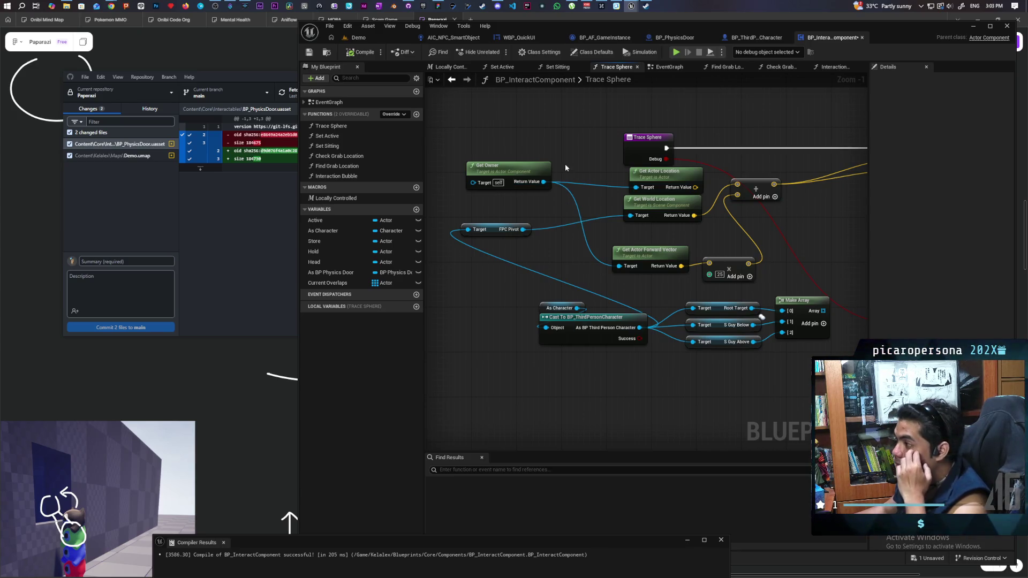
{"action": "left_click_drag", "start_coordinate": [565, 157], "coordinate": [504, 196]}
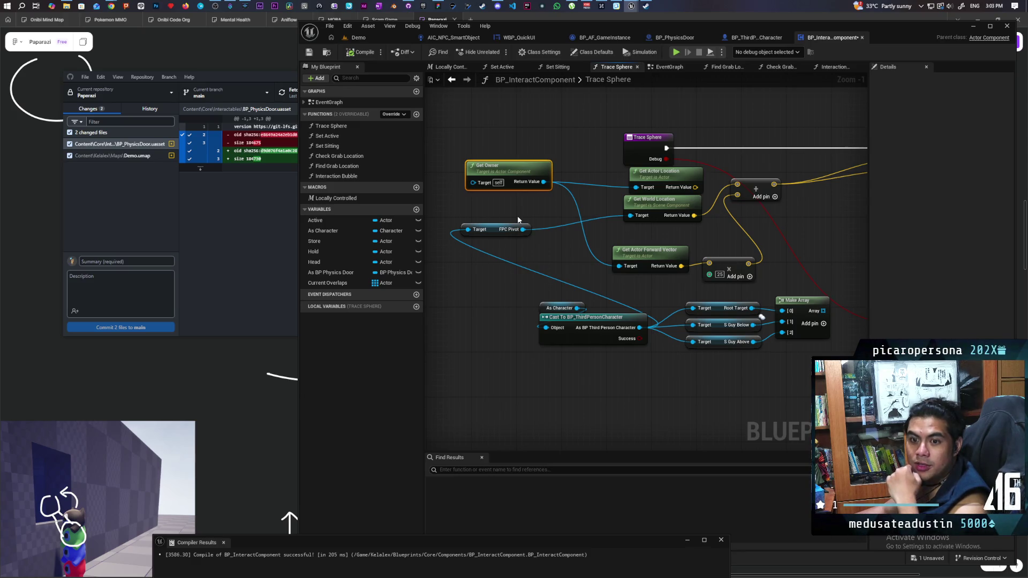
{"action": "scroll", "coordinate": [563, 238], "scroll_direction": "down", "scroll_amount": 2}
{"action": "scroll", "coordinate": [489, 195], "scroll_direction": "up", "scroll_amount": 2}
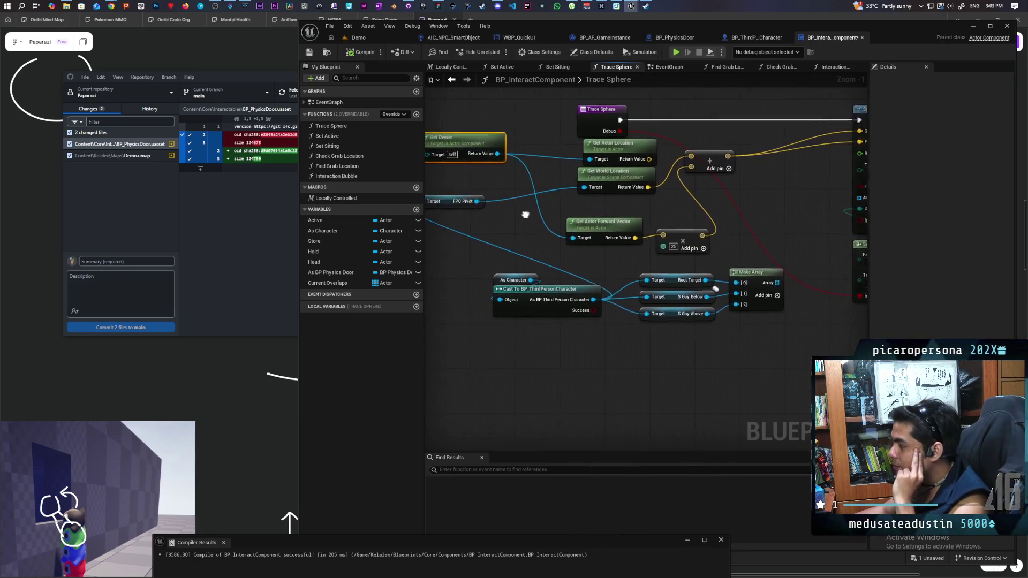
{"action": "scroll", "coordinate": [554, 215], "scroll_direction": "down", "scroll_amount": 2}
{"action": "scroll", "coordinate": [550, 240], "scroll_direction": "up", "scroll_amount": 2}
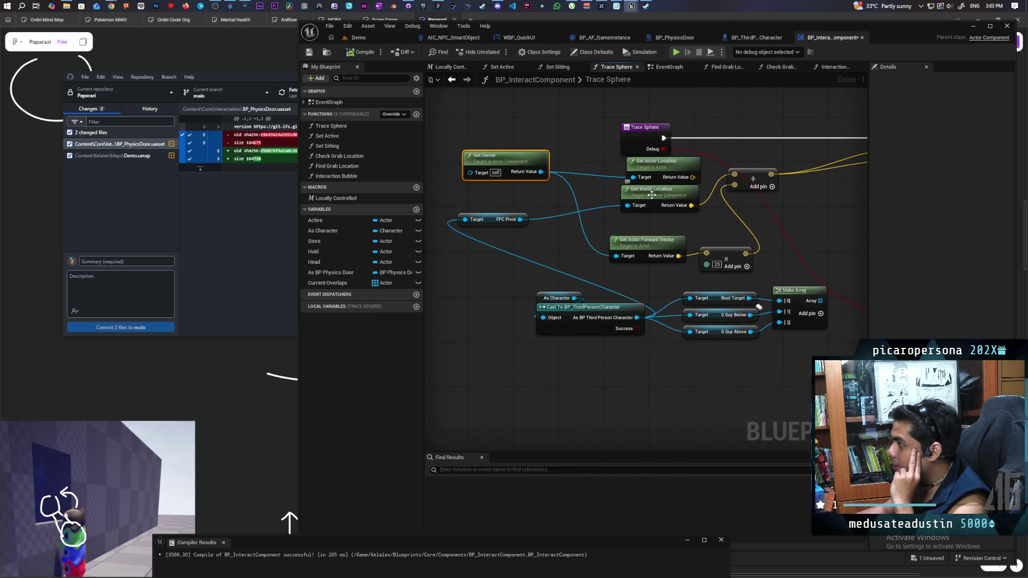
{"action": "left_click_drag", "start_coordinate": [654, 197], "coordinate": [648, 208]}
{"action": "left_click_drag", "start_coordinate": [498, 220], "coordinate": [497, 215]}
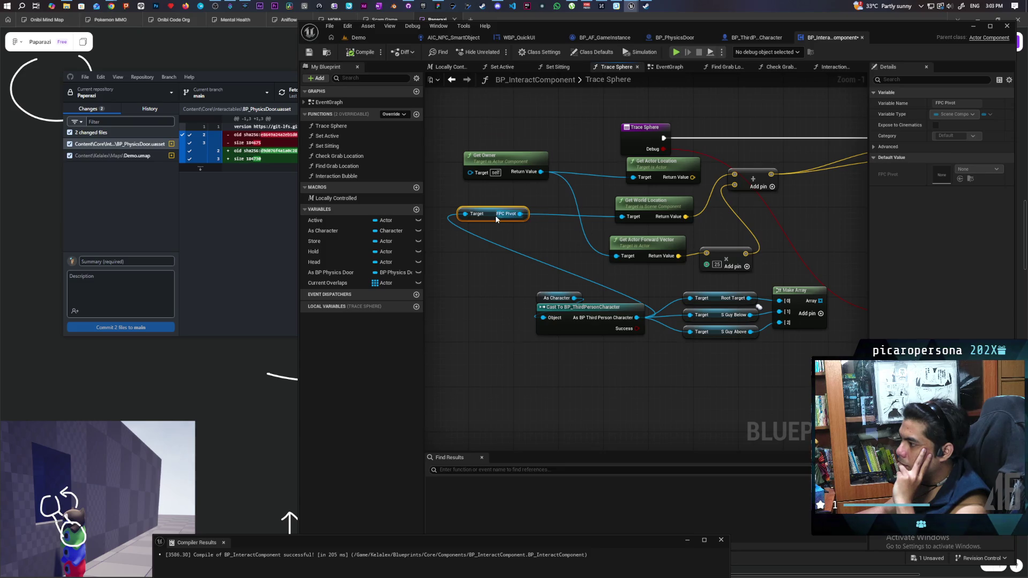
Add a Get Forward Vector node from FPC Pivot, wire it in, and return to the Demo level.
{"action": "left_click_drag", "start_coordinate": [520, 214], "coordinate": [477, 271]}
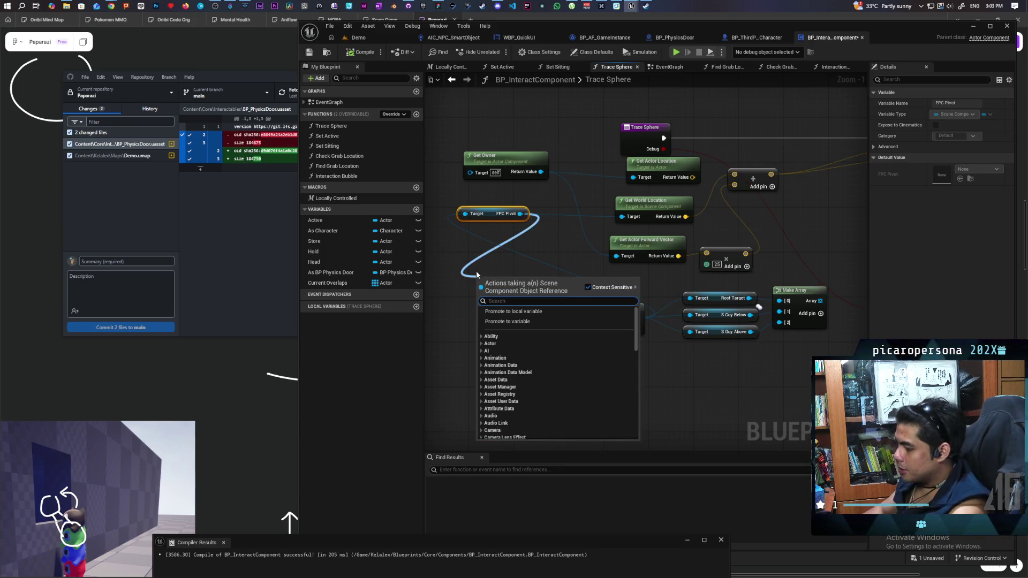
{"action": "type", "text": "forwa"}
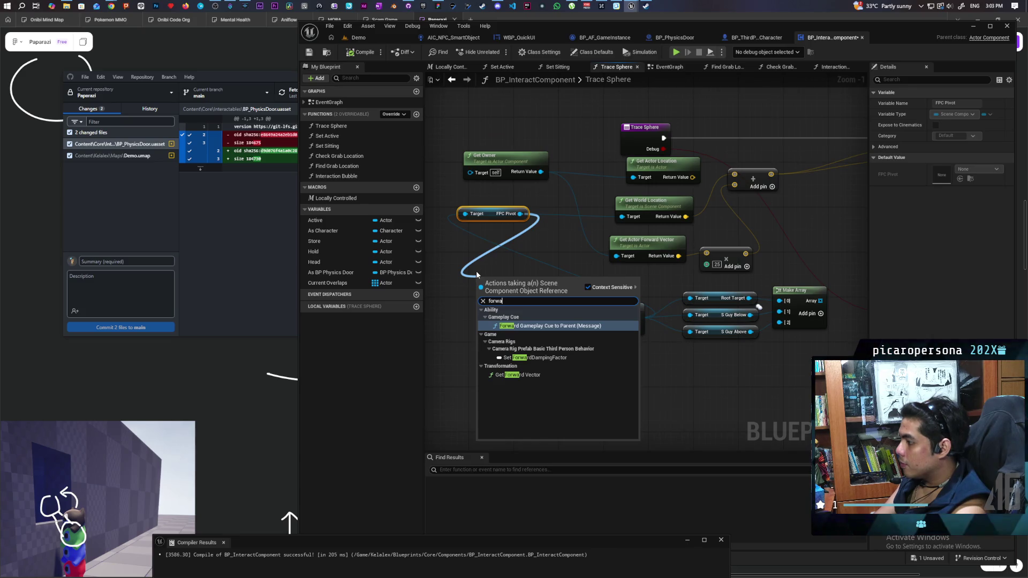
{"action": "left_click", "coordinate": [539, 375]}
{"action": "mouse_move", "coordinate": [515, 288]}
{"action": "left_mouse_down"}
{"action": "mouse_move", "coordinate": [517, 256]}
{"action": "mouse_move", "coordinate": [706, 253]}
{"action": "mouse_move", "coordinate": [575, 207]}
{"action": "mouse_move", "coordinate": [450, 140]}
{"action": "mouse_move", "coordinate": [506, 134]}
{"action": "left_mouse_up"}
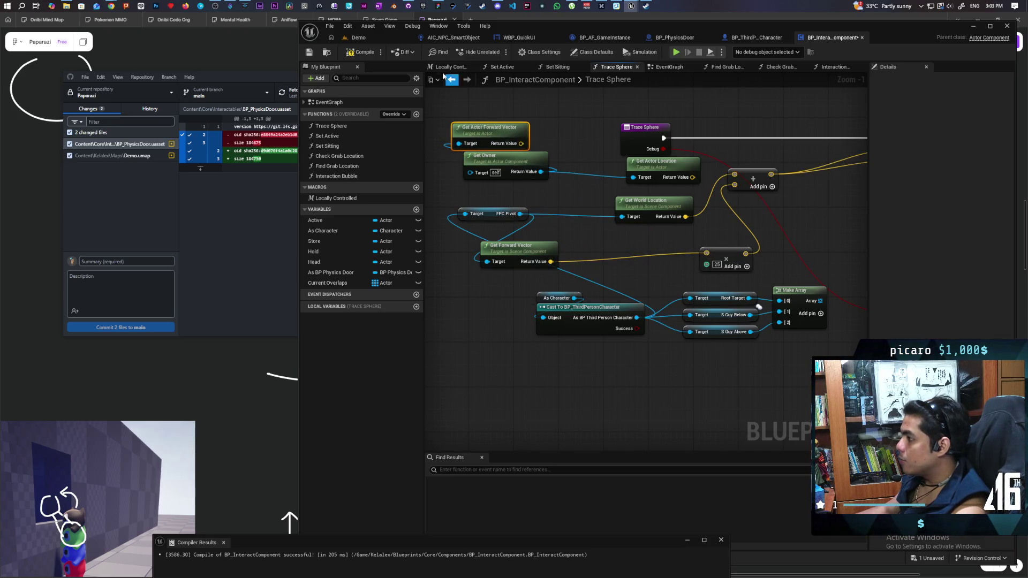
{"action": "left_click", "coordinate": [374, 33]}
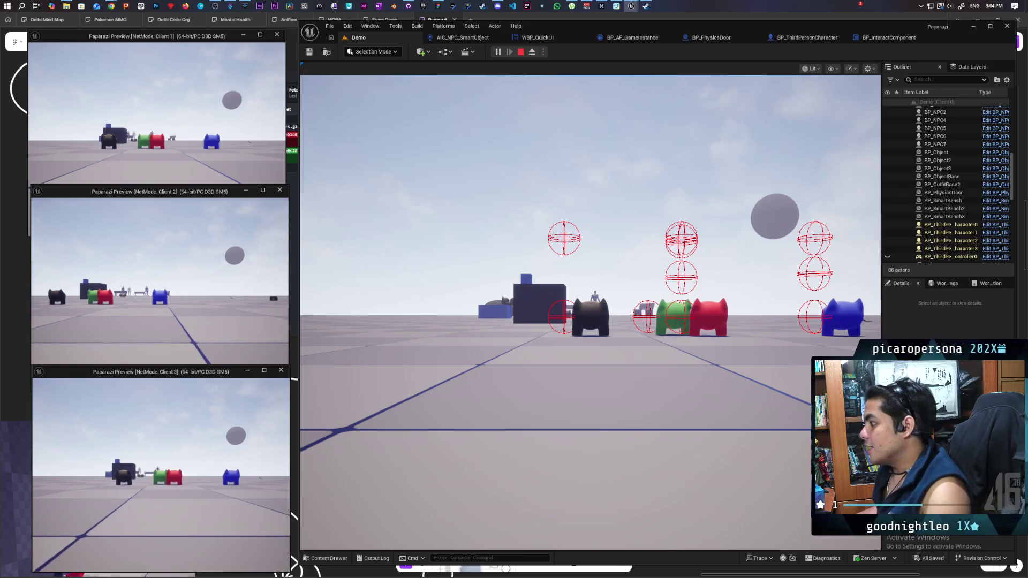
Stop the play test once trace spheres show on the black, green and blue characters.
{"action": "key", "text": "Caps_Lock"}
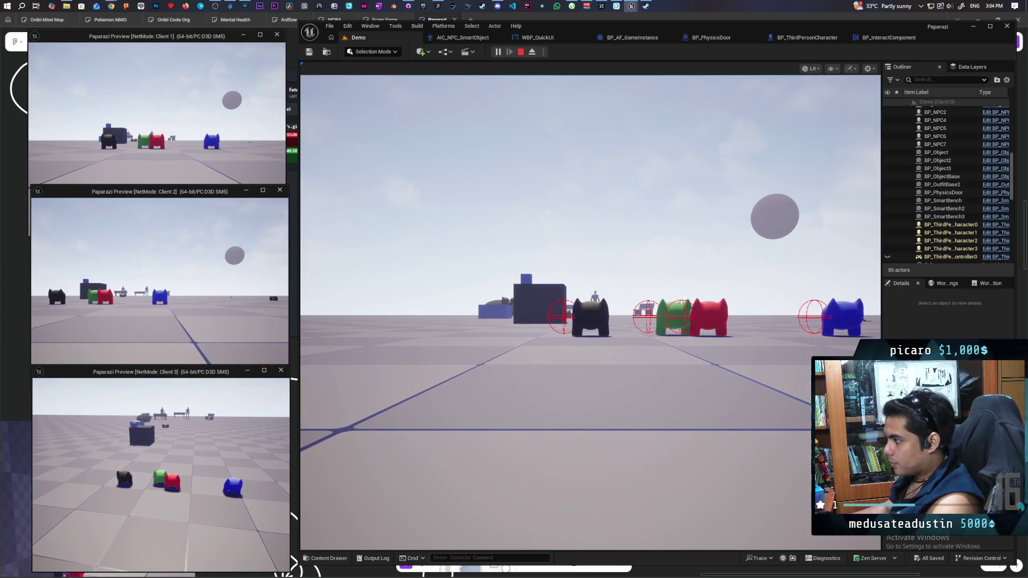
{"action": "key", "text": "Escape"}
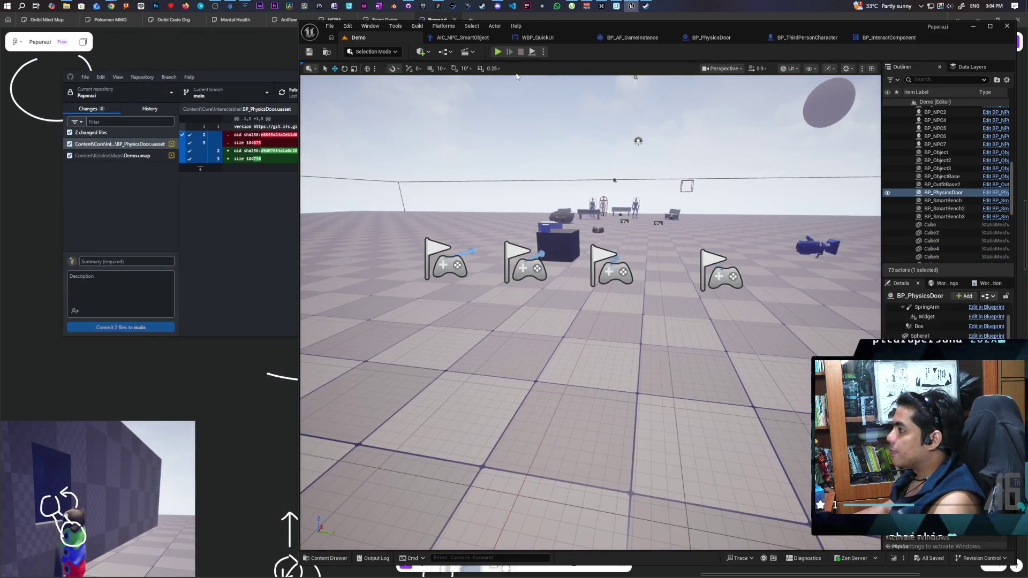
Delete the FPC Pivot Get Forward Vector node from the Trace Sphere graph.
{"action": "left_click", "coordinate": [881, 40]}
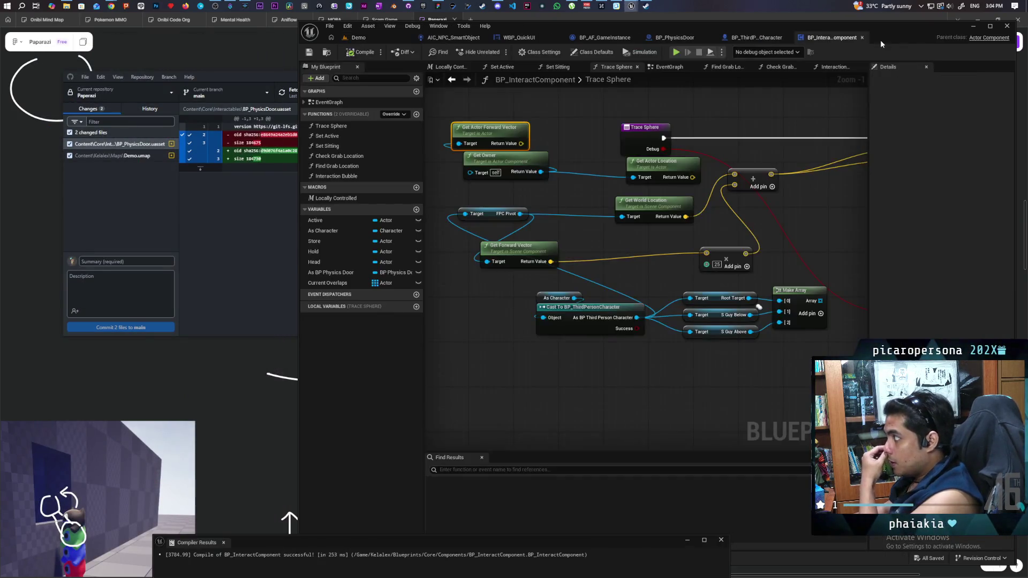
{"action": "mouse_move", "coordinate": [622, 236]}
{"action": "left_mouse_down"}
{"action": "mouse_move", "coordinate": [617, 214]}
{"action": "mouse_move", "coordinate": [615, 238]}
{"action": "mouse_move", "coordinate": [636, 214]}
{"action": "left_mouse_up"}
{"action": "left_click_drag", "start_coordinate": [562, 227], "coordinate": [618, 227]}
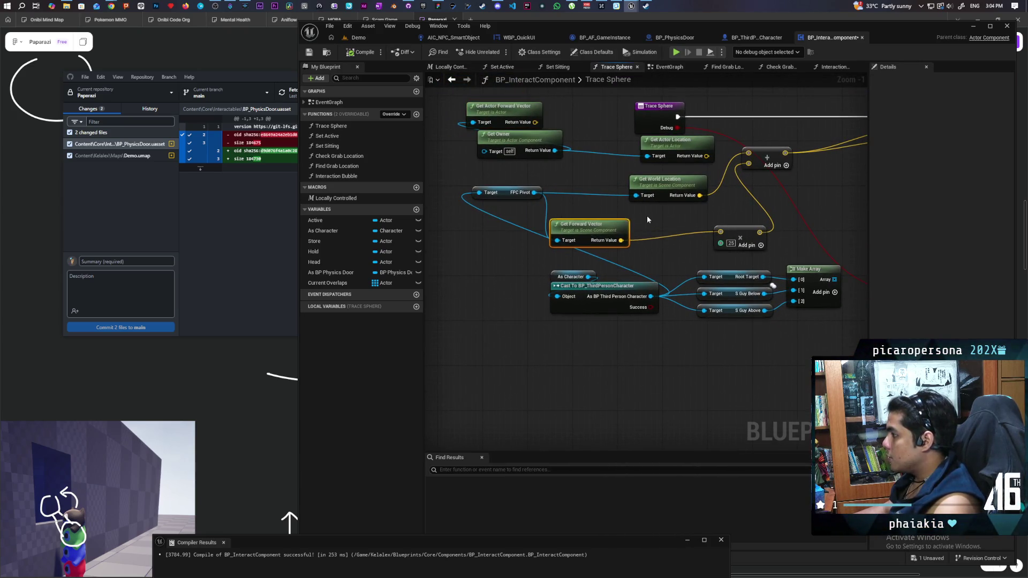
{"action": "key", "text": "Delete"}
{"action": "mouse_move", "coordinate": [625, 227]}
{"action": "left_mouse_down"}
{"action": "mouse_move", "coordinate": [590, 235]}
{"action": "mouse_move", "coordinate": [591, 260]}
{"action": "mouse_move", "coordinate": [611, 221]}
{"action": "mouse_move", "coordinate": [617, 236]}
{"action": "left_mouse_up"}
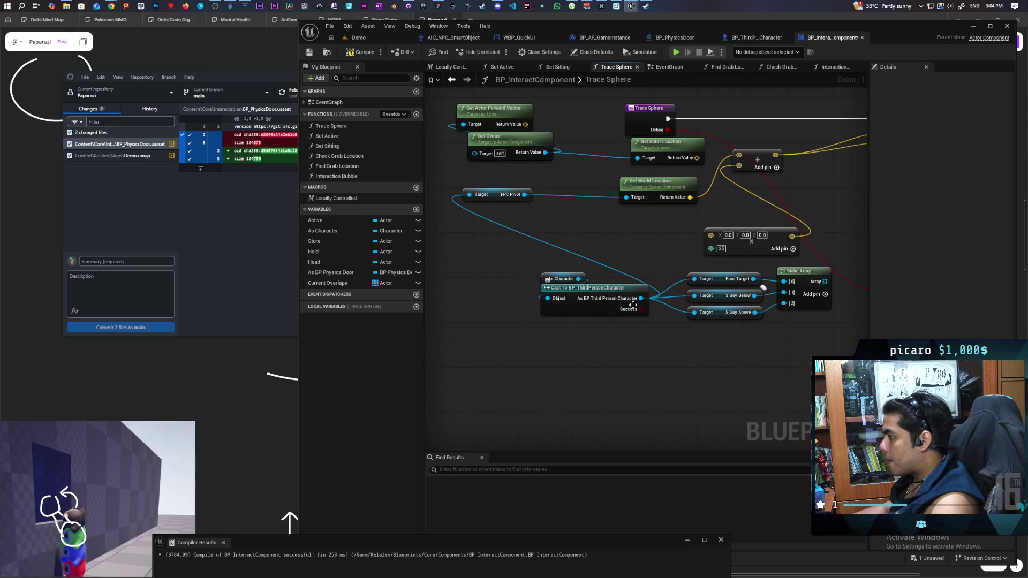
{"action": "mouse_move", "coordinate": [643, 299]}
{"action": "left_mouse_down"}
{"action": "mouse_move", "coordinate": [648, 280]}
{"action": "mouse_move", "coordinate": [606, 235]}
{"action": "left_mouse_up"}
{"action": "left_click", "coordinate": [572, 272]}
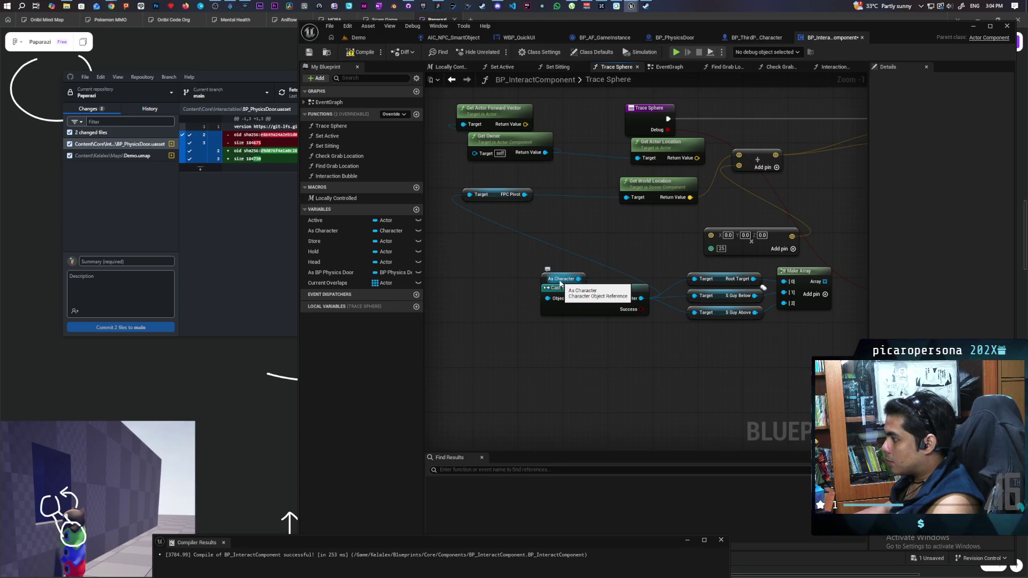
Get the character's Mesh, wire its Get Forward Vector into the multiply node, and save all.
{"action": "left_click_drag", "start_coordinate": [578, 279], "coordinate": [600, 250]}
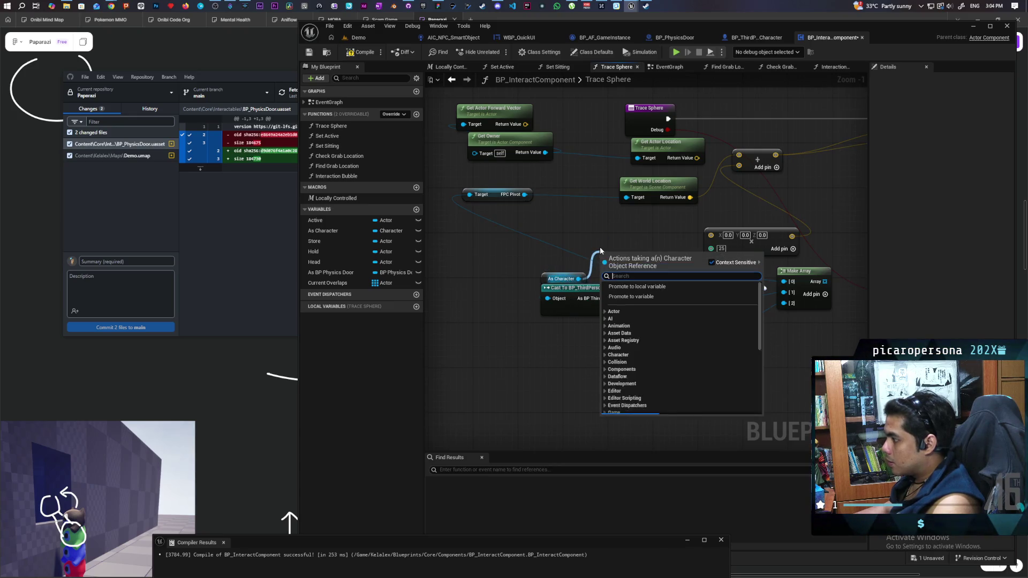
{"action": "type", "text": "GETmesh"}
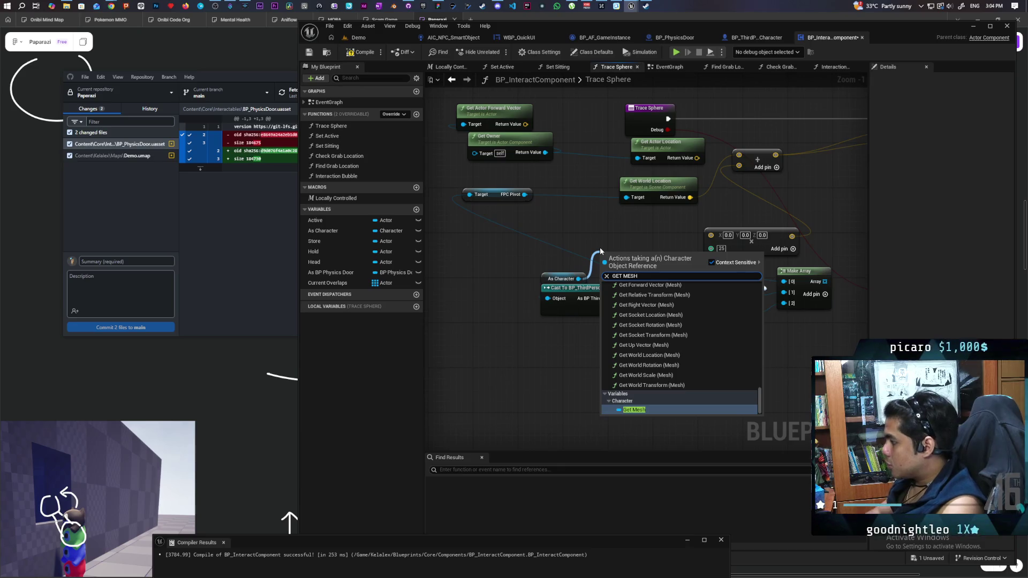
{"action": "key", "text": "Return"}
{"action": "mouse_move", "coordinate": [631, 261]}
{"action": "left_mouse_down"}
{"action": "mouse_move", "coordinate": [513, 257]}
{"action": "mouse_move", "coordinate": [559, 237]}
{"action": "left_mouse_up"}
{"action": "type", "text": "GET FOR"}
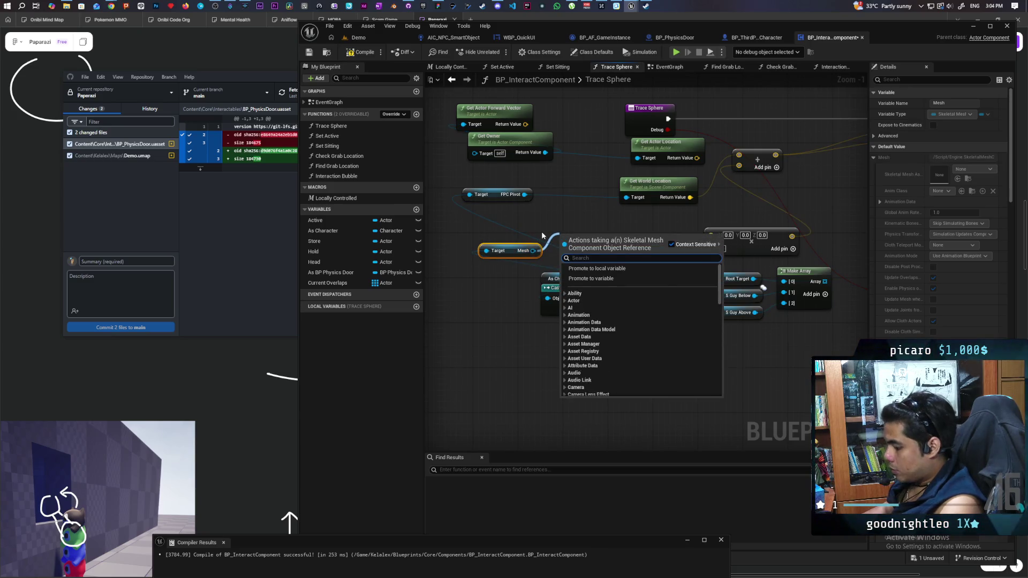
{"action": "type", "text": "WARD"}
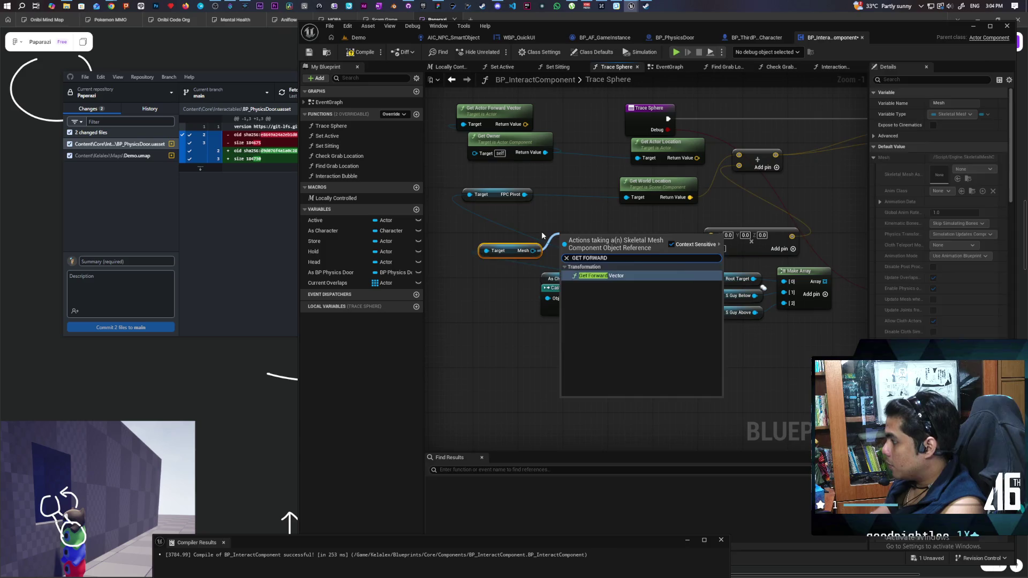
{"action": "key", "text": "Return"}
{"action": "left_click_drag", "start_coordinate": [628, 253], "coordinate": [710, 235]}
{"action": "left_click", "coordinate": [375, 37]}
{"action": "key", "text": "ctrl+s"}
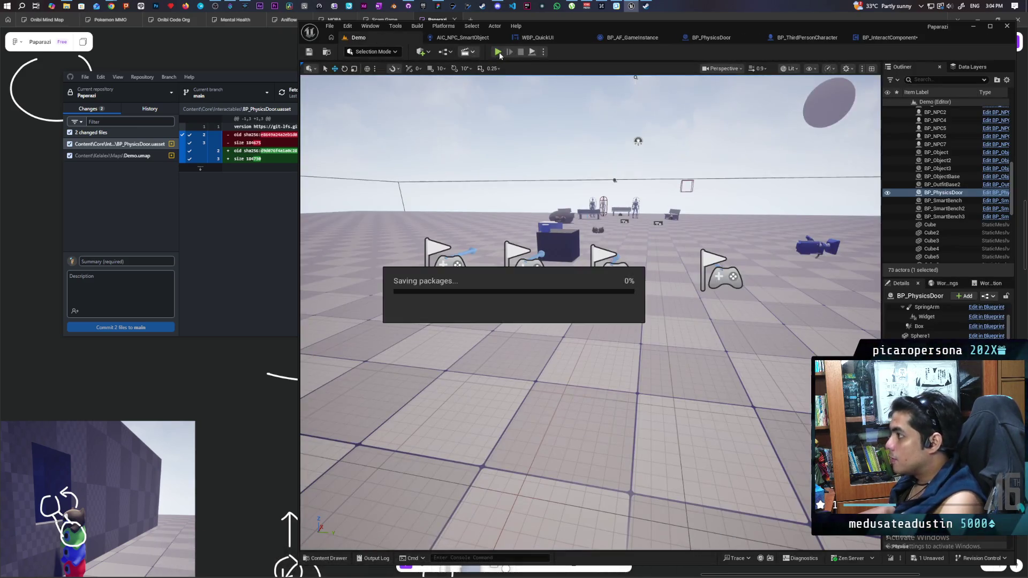
{"action": "key", "text": "alt+p"}
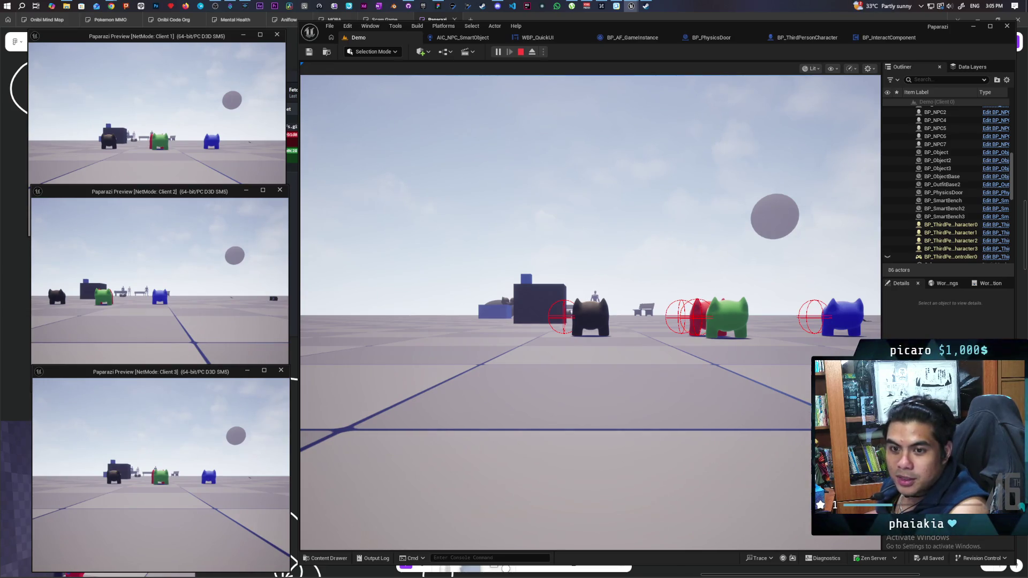
{"action": "left_click", "coordinate": [589, 322]}
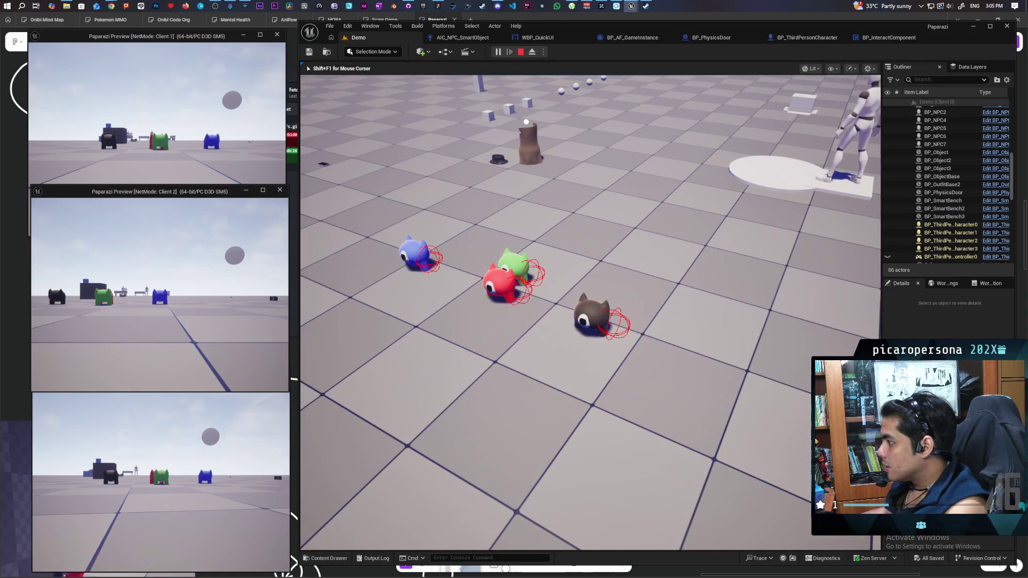
{"action": "key", "text": "Escape"}
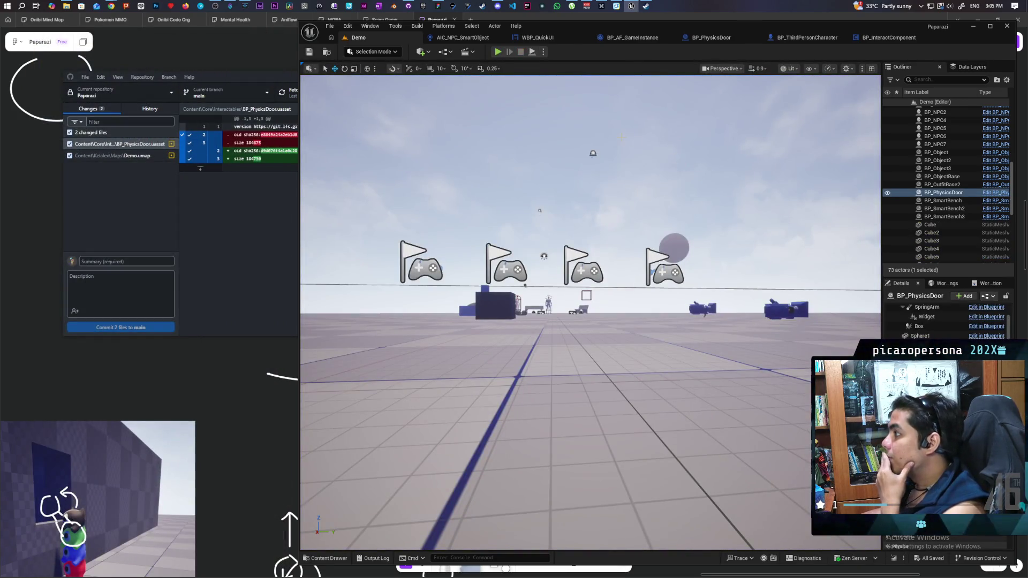
In the Trace Sphere graph, try removing the Mesh nodes and reselecting FPC Pivot, then undo the deletion.
{"action": "left_click", "coordinate": [894, 37]}
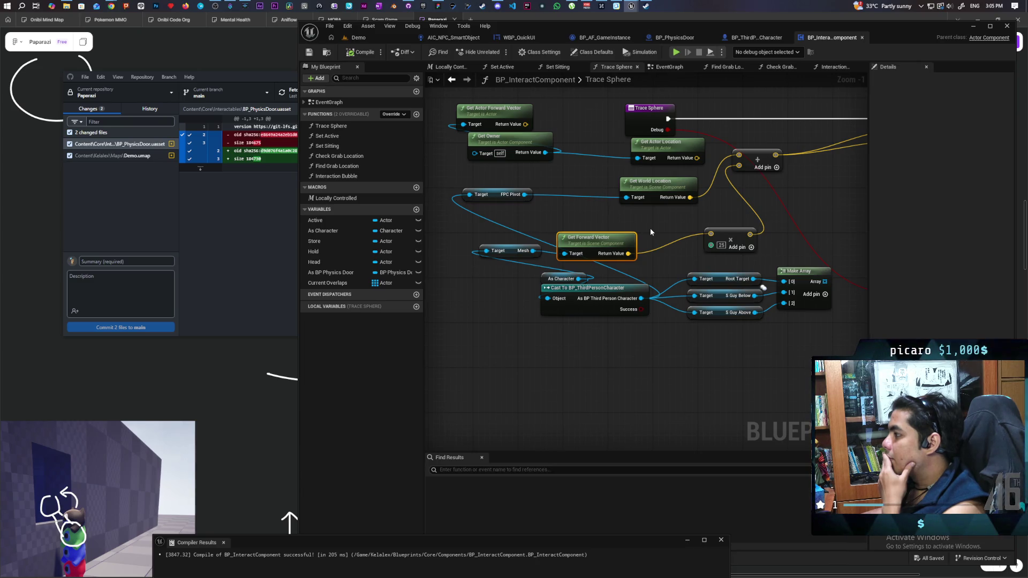
{"action": "left_click", "coordinate": [530, 257]}
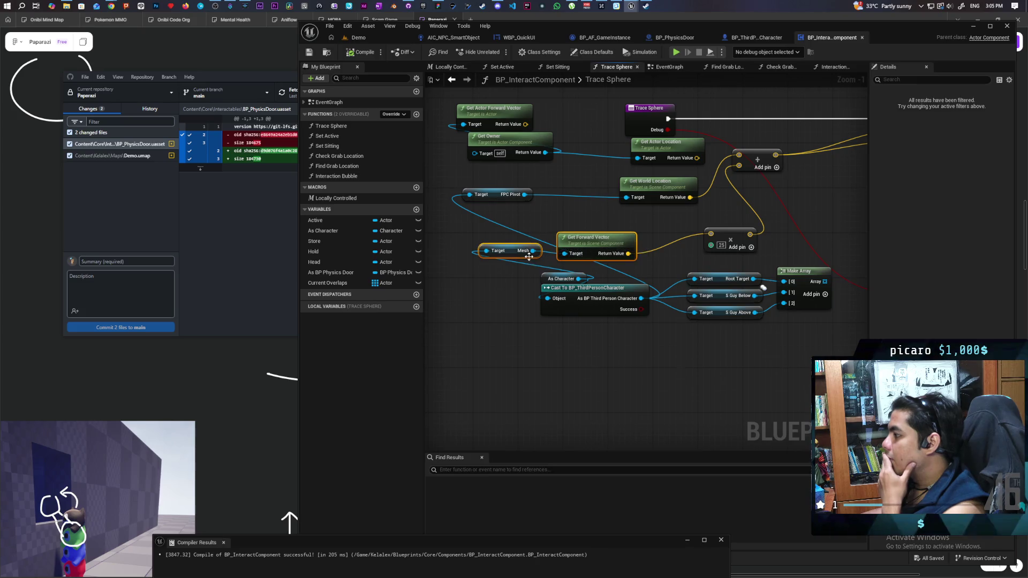
{"action": "key", "text": "Delete"}
{"action": "left_click_drag", "start_coordinate": [525, 195], "coordinate": [560, 228]}
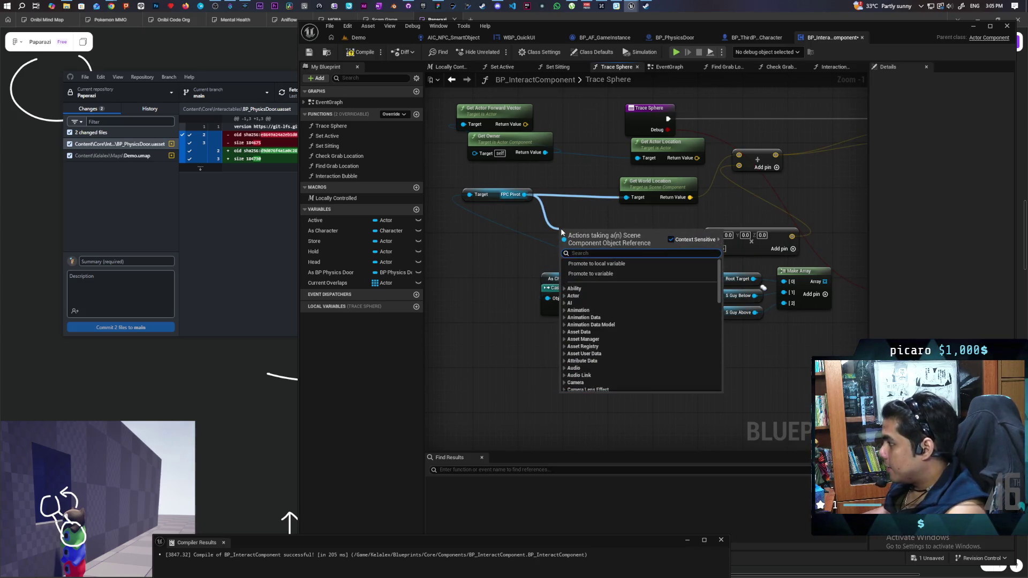
{"action": "key", "text": "Escape"}
{"action": "left_click_drag", "start_coordinate": [549, 183], "coordinate": [494, 220]}
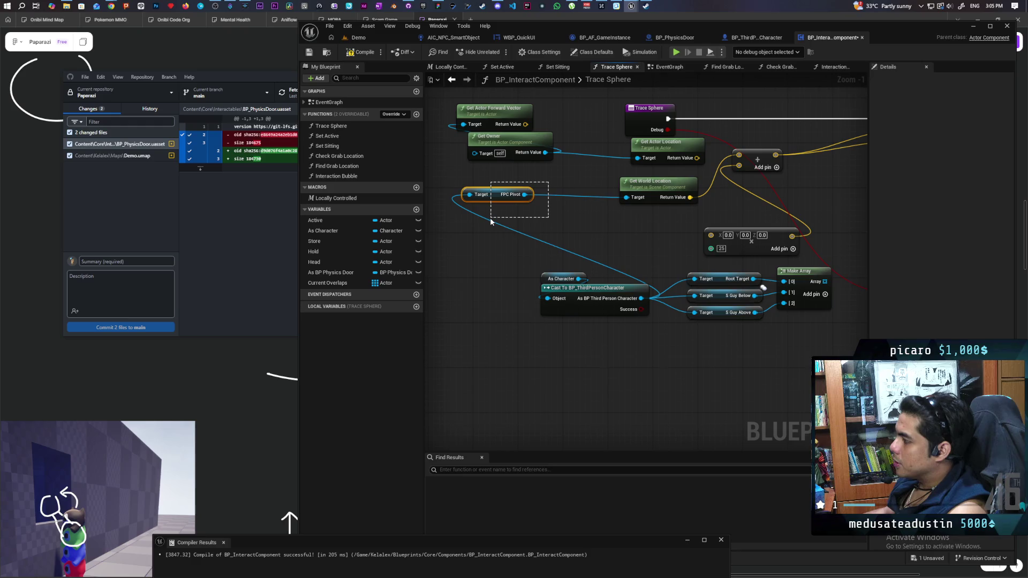
{"action": "left_click_drag", "start_coordinate": [490, 218], "coordinate": [490, 218]}
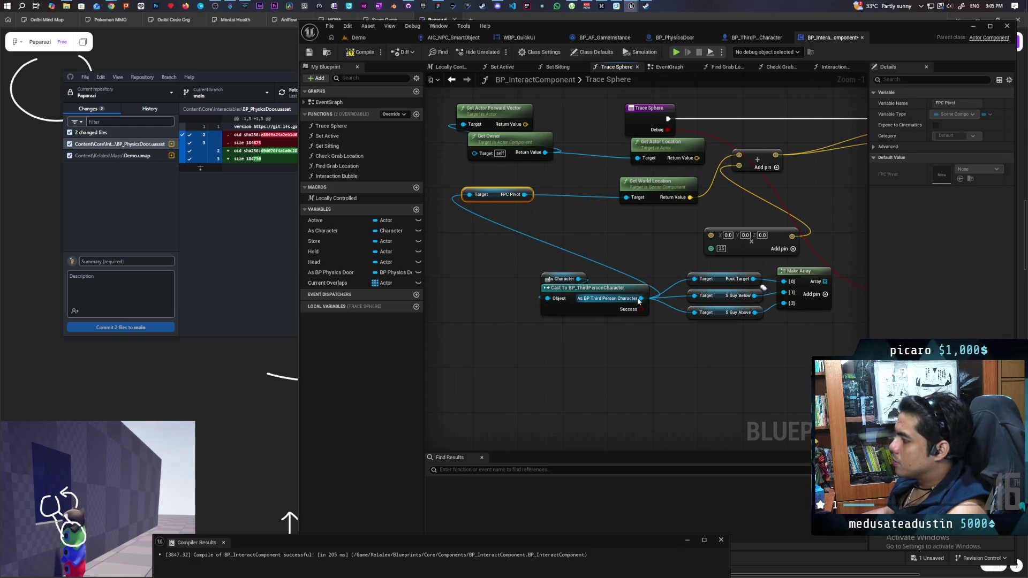
{"action": "key", "text": "ctrl+z"}
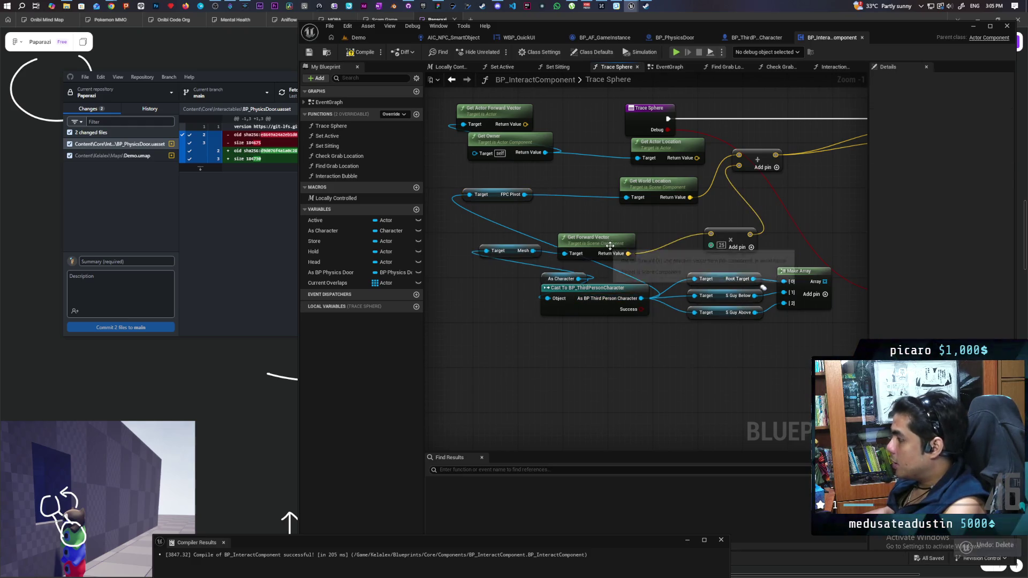
Replace the Mesh's Get Forward Vector with a Get Right Vector wired into the multiply node.
{"action": "key", "text": "Delete"}
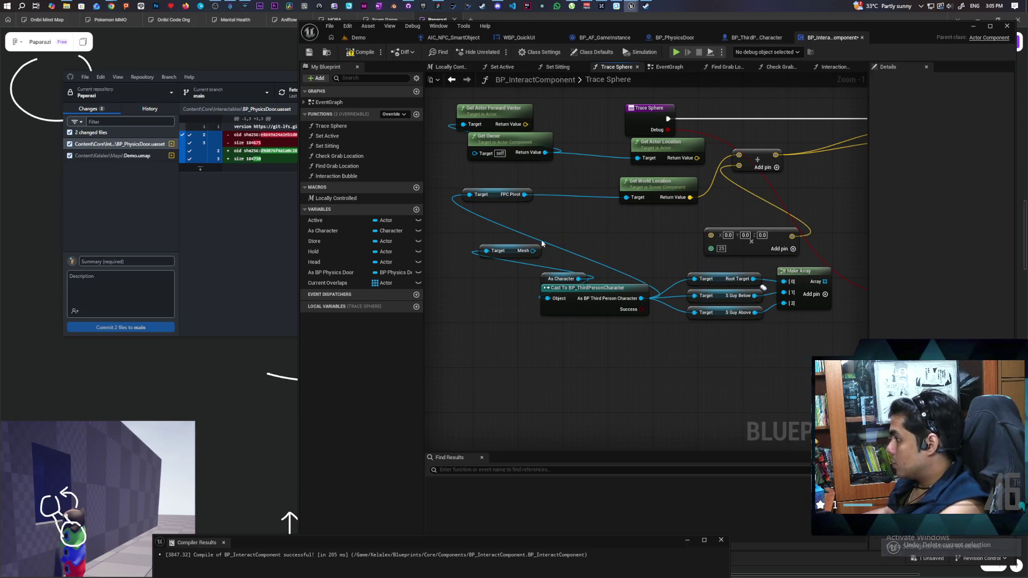
{"action": "left_click_drag", "start_coordinate": [533, 251], "coordinate": [546, 241]}
{"action": "type", "text": "get right vector"}
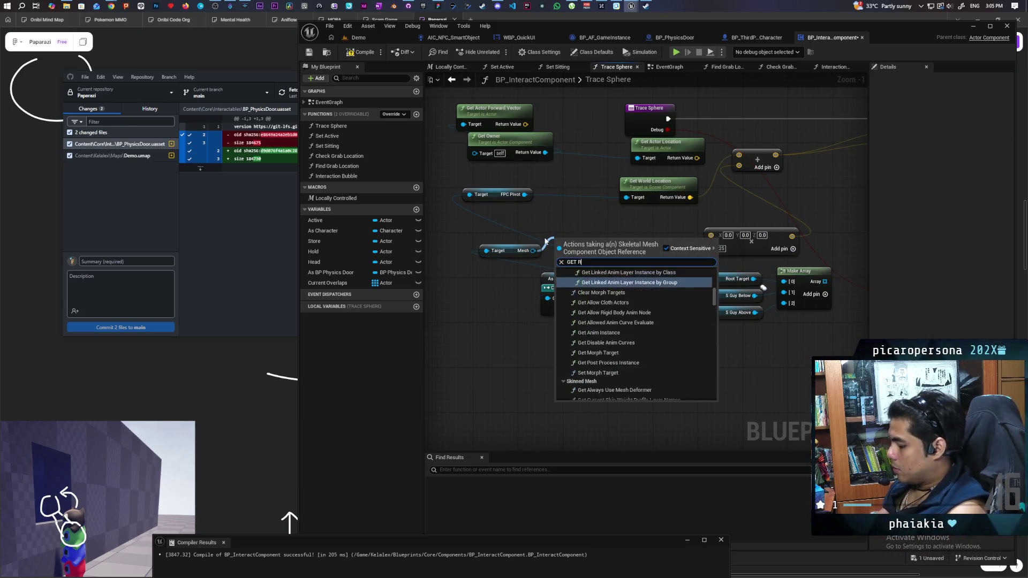
{"action": "key", "text": "Return"}
{"action": "left_click_drag", "start_coordinate": [577, 234], "coordinate": [711, 237]}
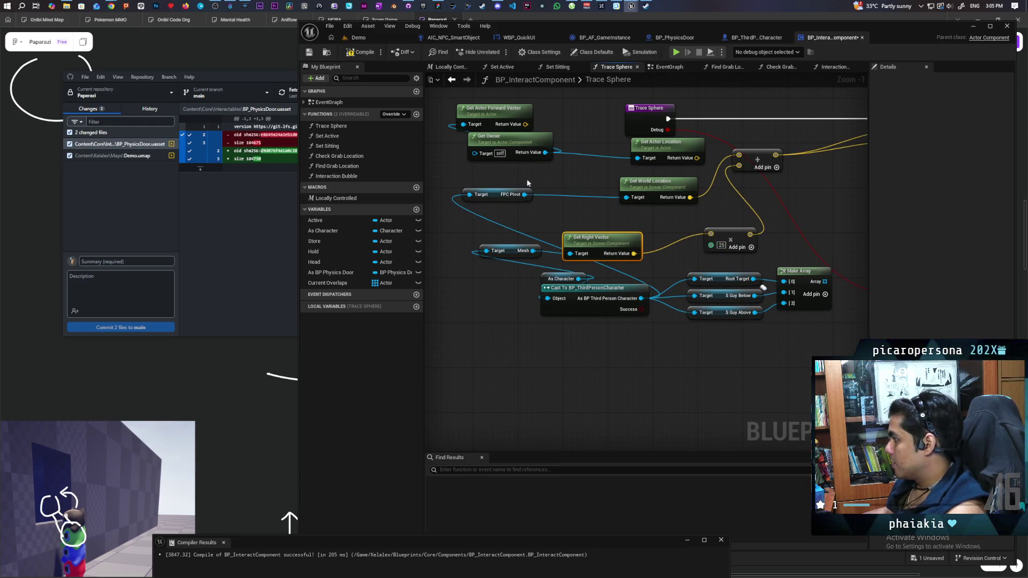
{"action": "left_click", "coordinate": [370, 37]}
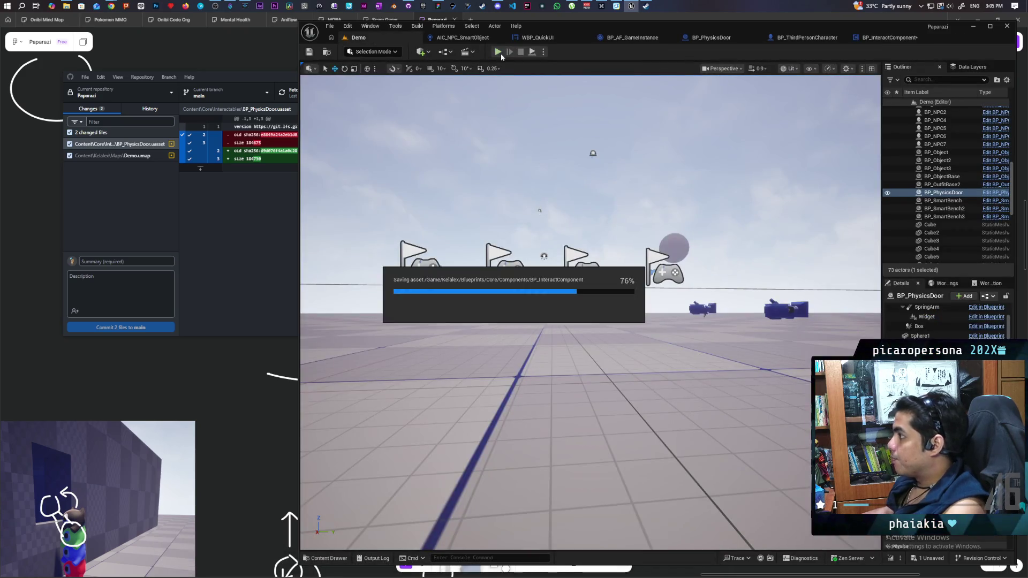
Start a multiplayer playtest, walking the red character toward the black one and the main player past the mannequin.
{"action": "key", "text": "alt+p"}
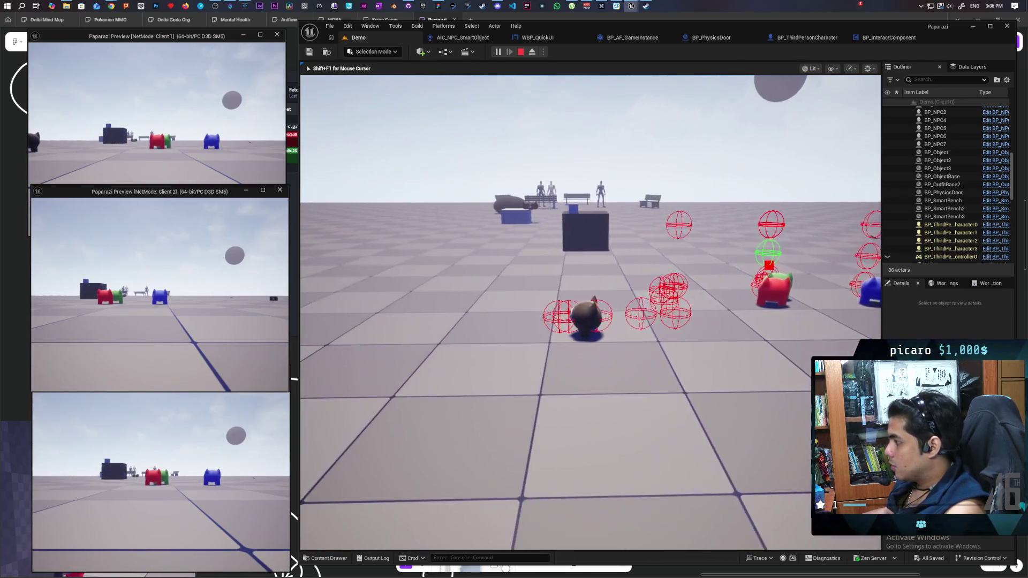
{"action": "left_click", "coordinate": [234, 140]}
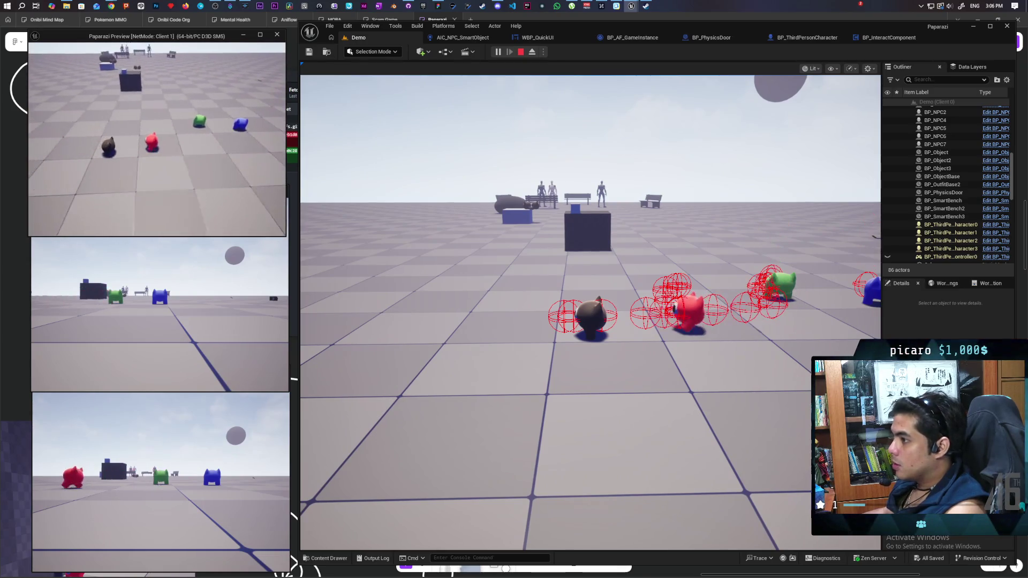
{"action": "key", "text": "w"}
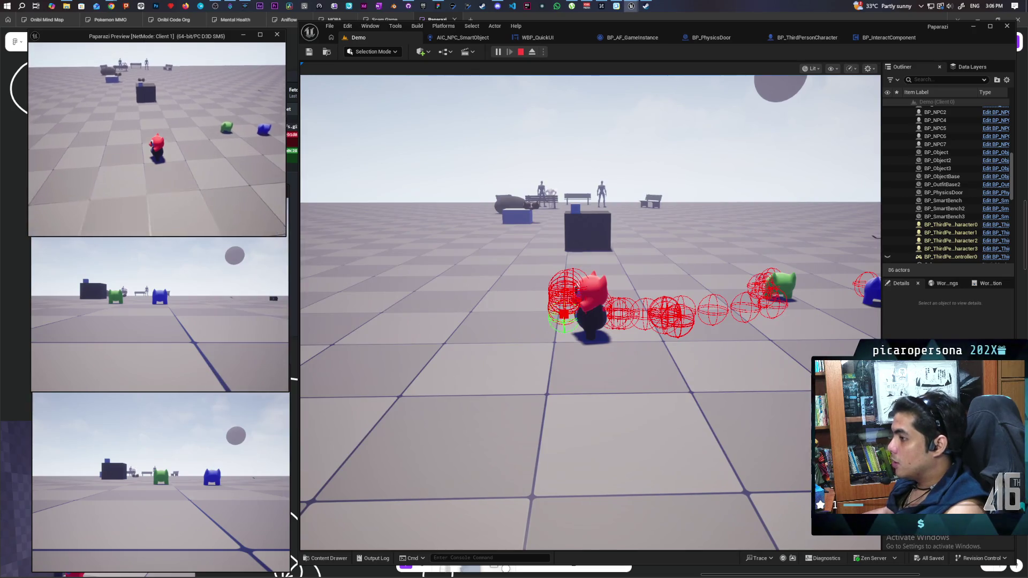
{"action": "left_click", "coordinate": [652, 205]}
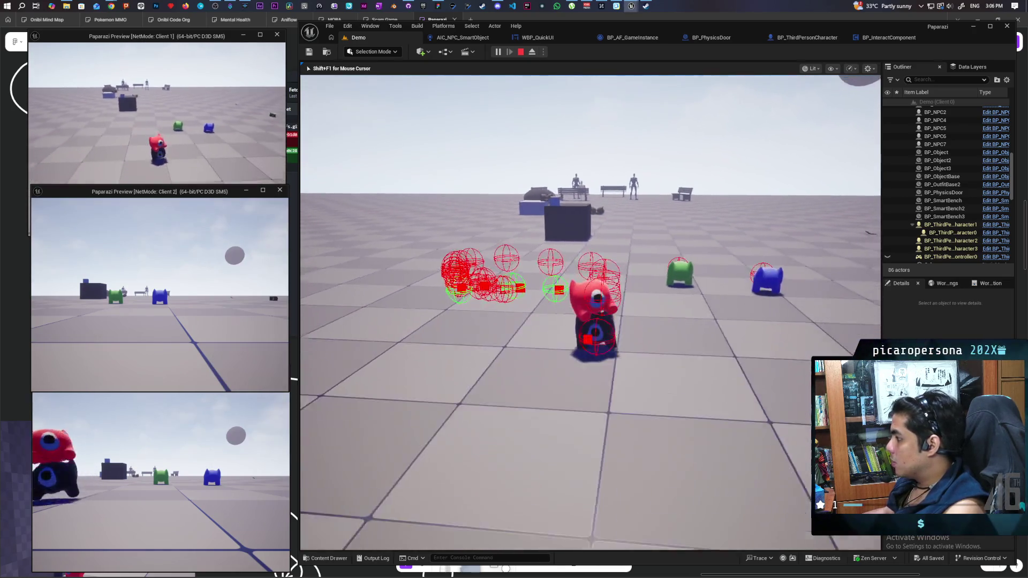
{"action": "key", "text": "w"}
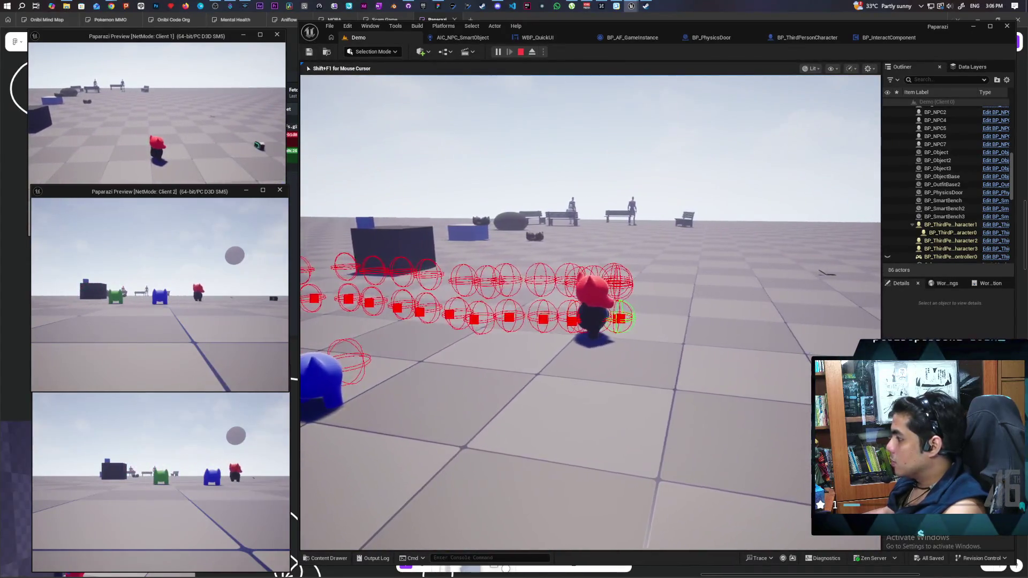
Walk the red character into the right-vector trace spheres, stop the test, and reopen the Trace Sphere graph.
{"action": "key", "text": "shift+F1"}
{"action": "left_click", "coordinate": [237, 131]}
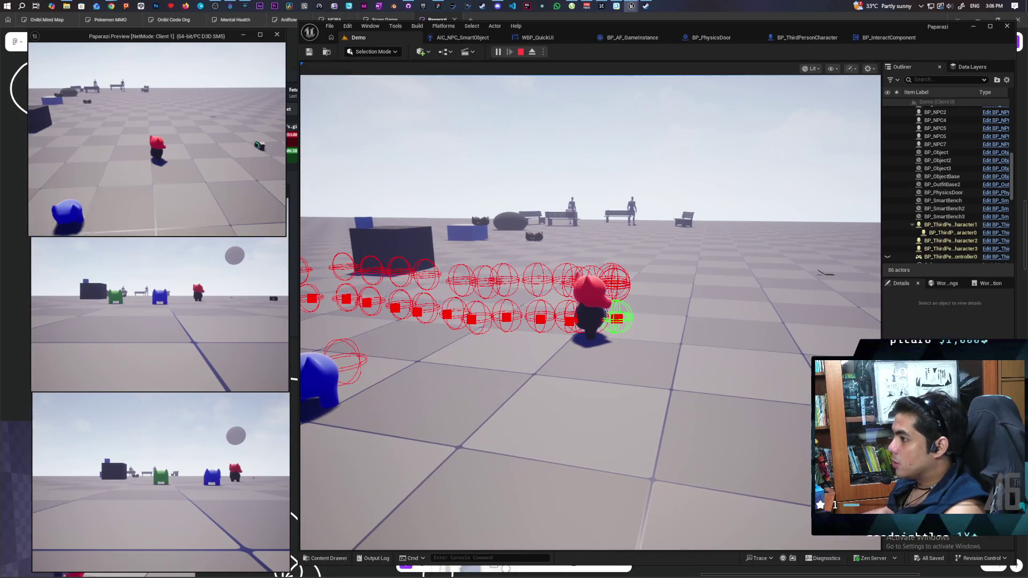
{"action": "key", "text": "w"}
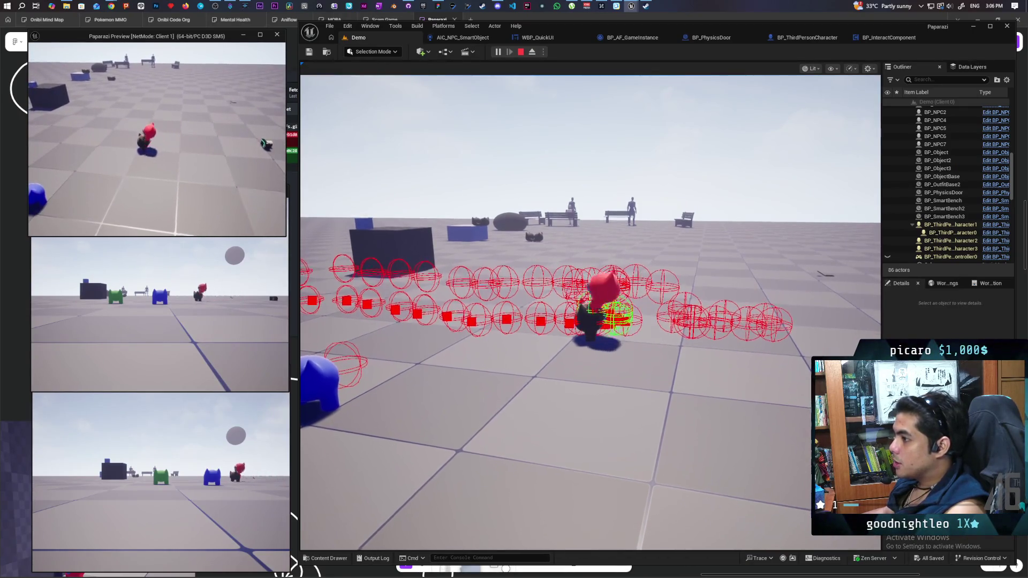
{"action": "left_click", "coordinate": [589, 185]}
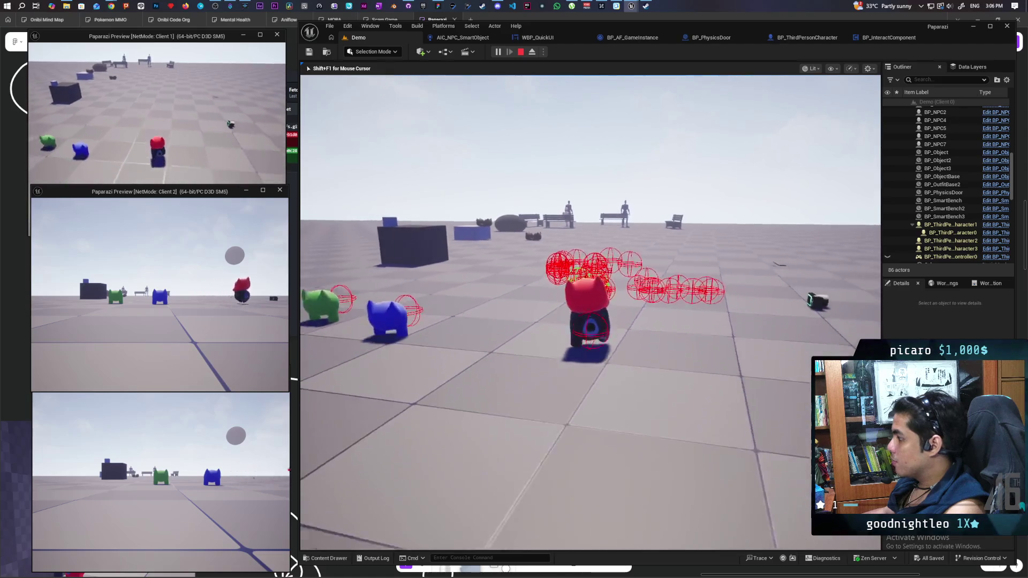
{"action": "key", "text": "Escape"}
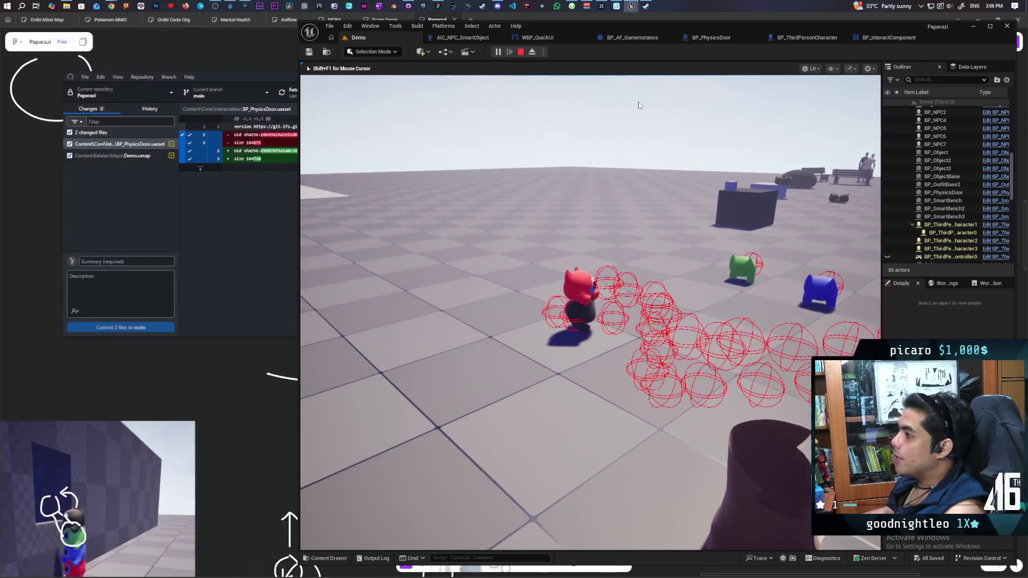
{"action": "left_click", "coordinate": [902, 43]}
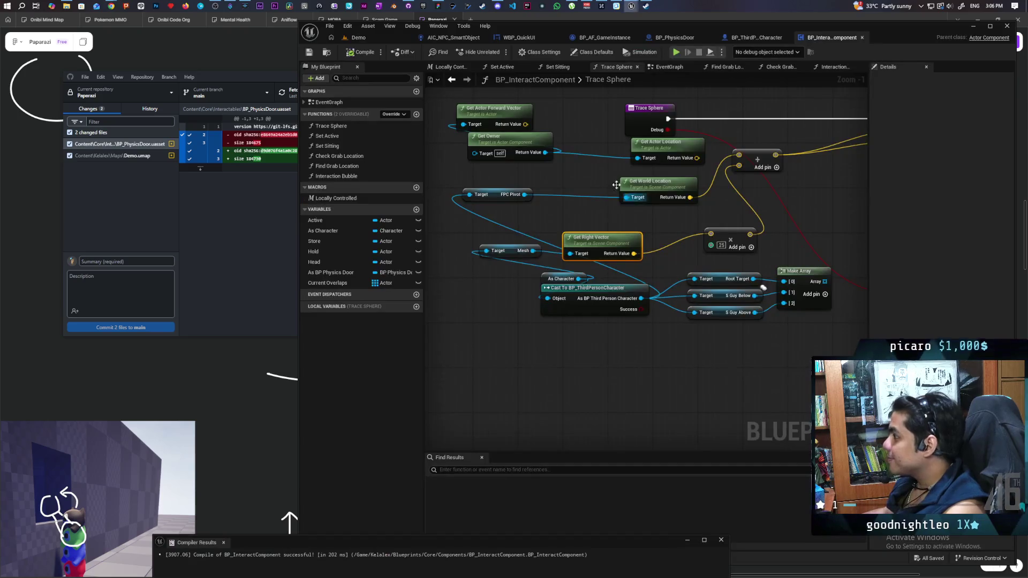
View BP_InteractComponent's EventGraph, then launch another three-client play session from the Demo level.
{"action": "left_click", "coordinate": [451, 80]}
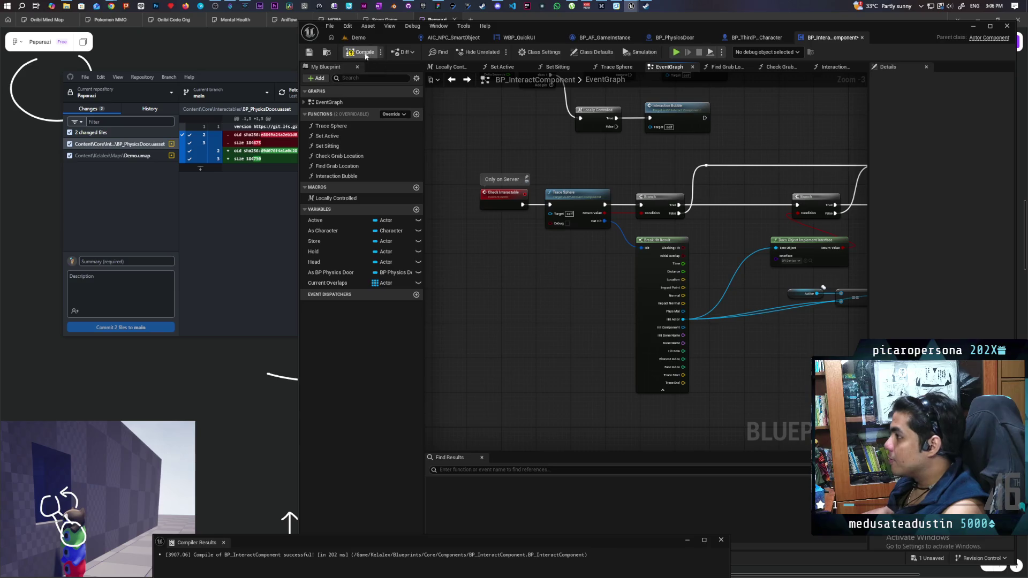
{"action": "left_click", "coordinate": [375, 38]}
{"action": "left_click", "coordinate": [497, 52]}
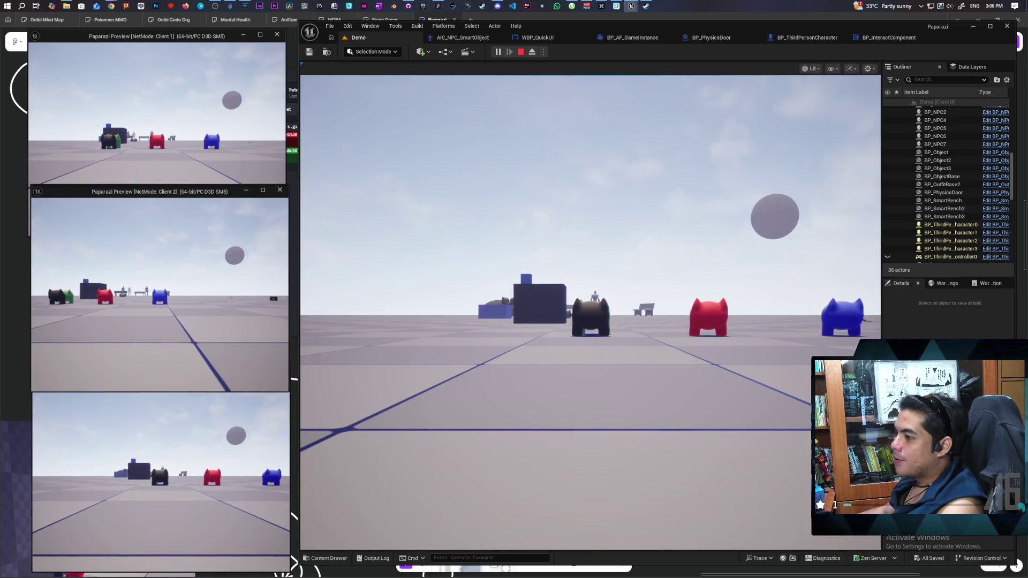
Stack the blue and cat characters on the red one and walk them to the dark box.
{"action": "left_click", "coordinate": [159, 279]}
{"action": "key", "text": "w"}
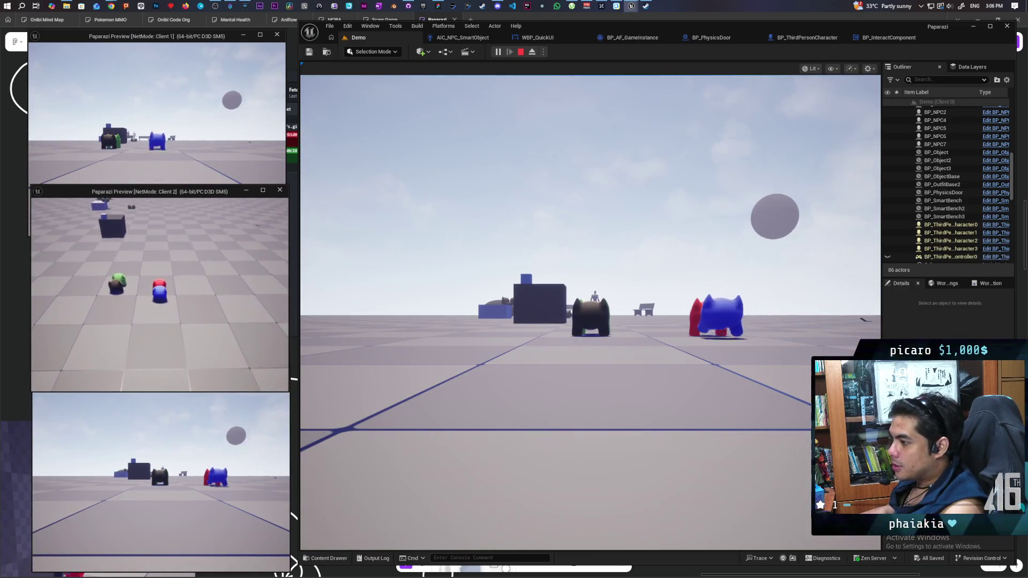
{"action": "key", "text": "space"}
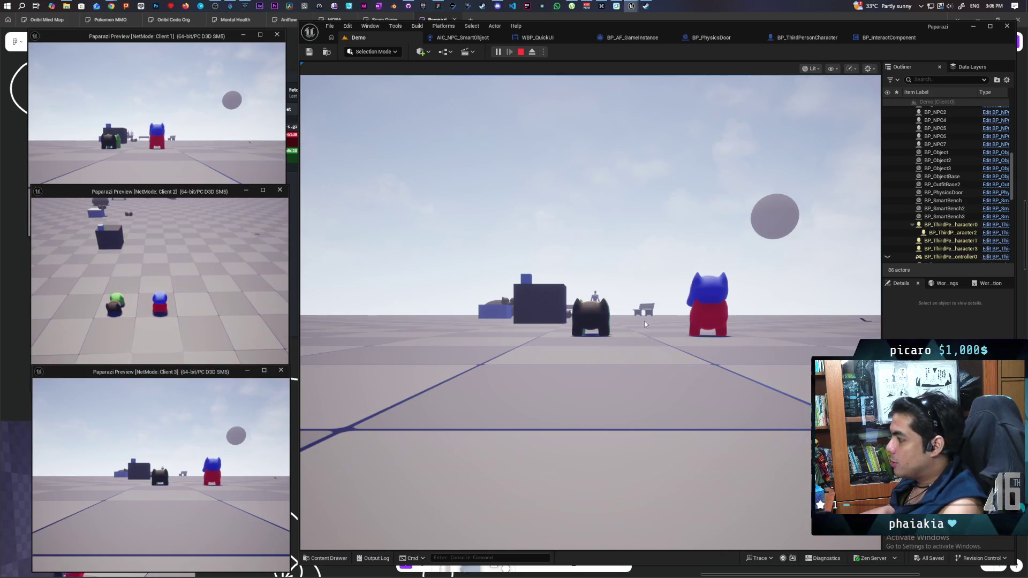
{"action": "left_click", "coordinate": [644, 320]}
{"action": "key", "text": "w"}
{"action": "key", "text": "space"}
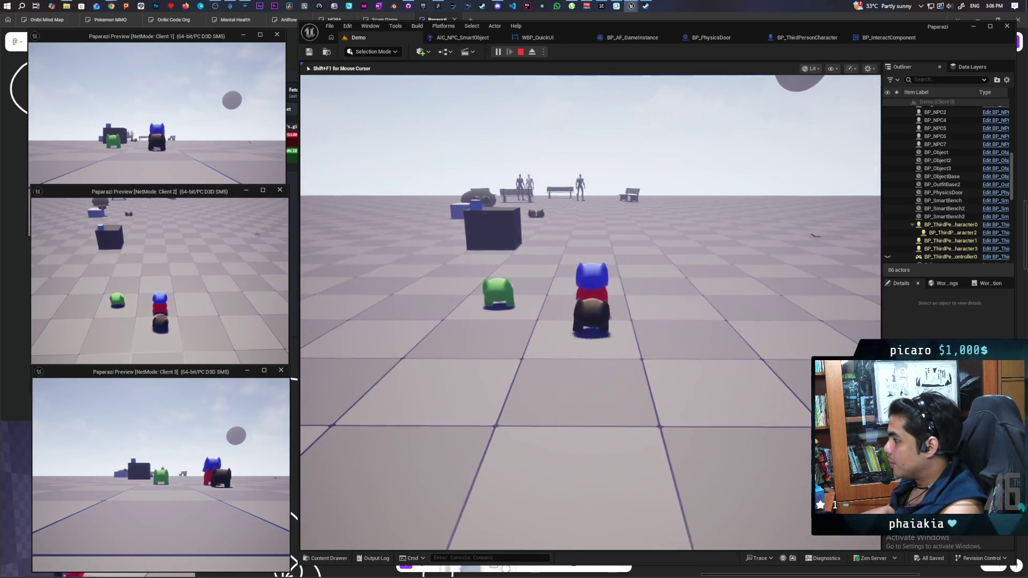
{"action": "key", "text": "w"}
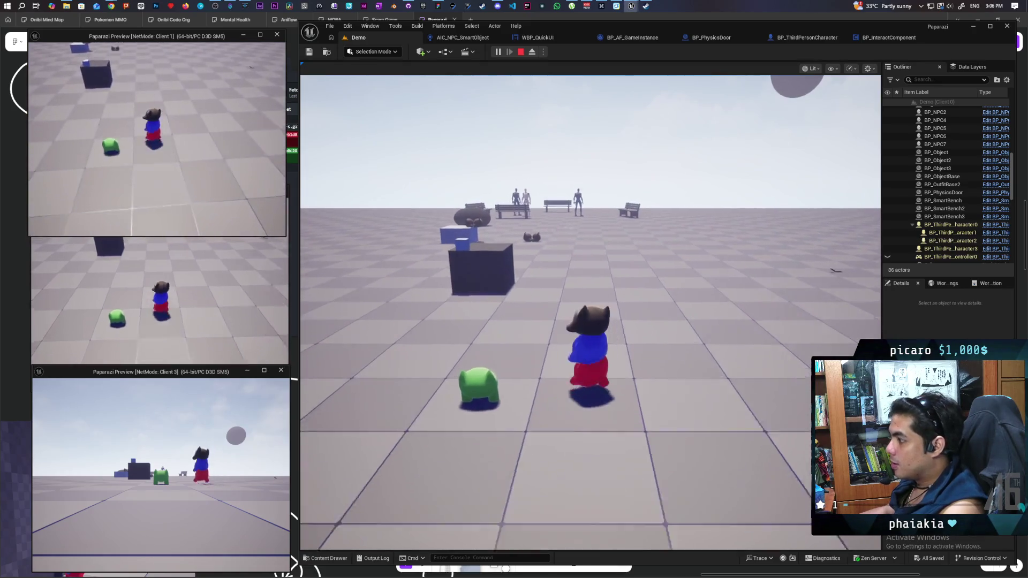
{"action": "key", "text": "w"}
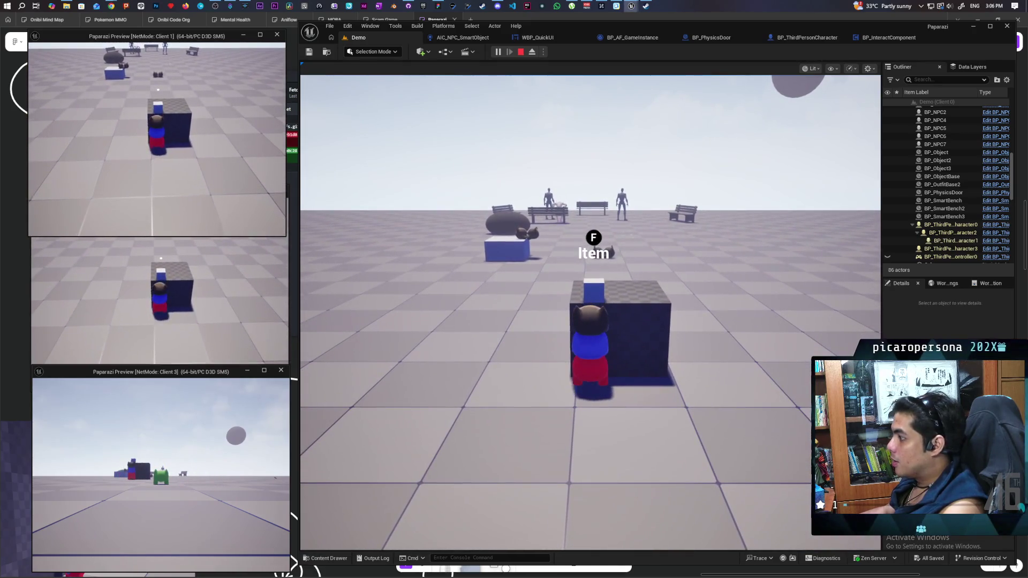
Re-approach the box to retest the item prompt, stack the Client 3 green character, then return to the server view.
{"action": "key", "text": "s"}
{"action": "key", "text": "w"}
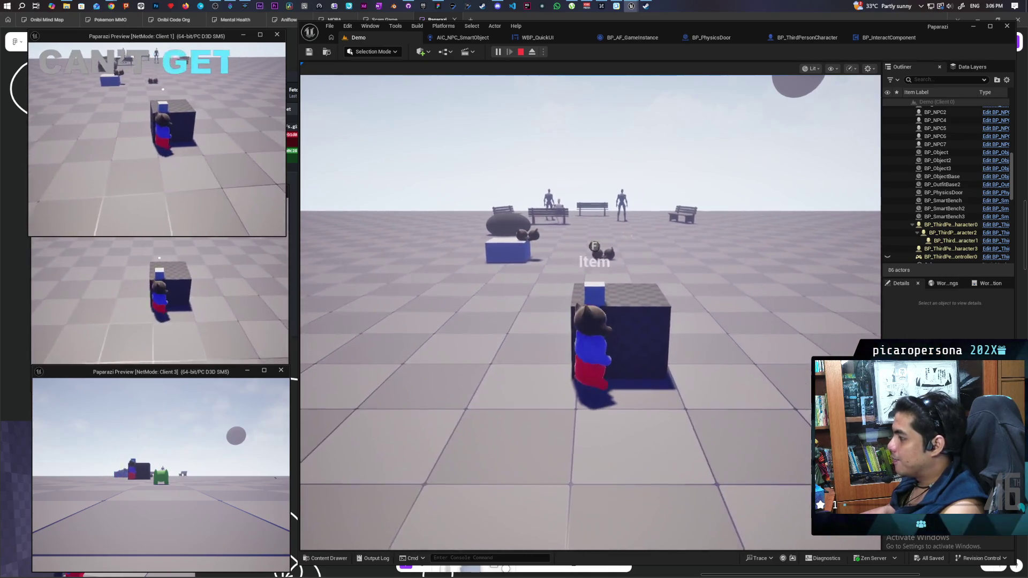
{"action": "key", "text": "s"}
{"action": "key", "text": "w"}
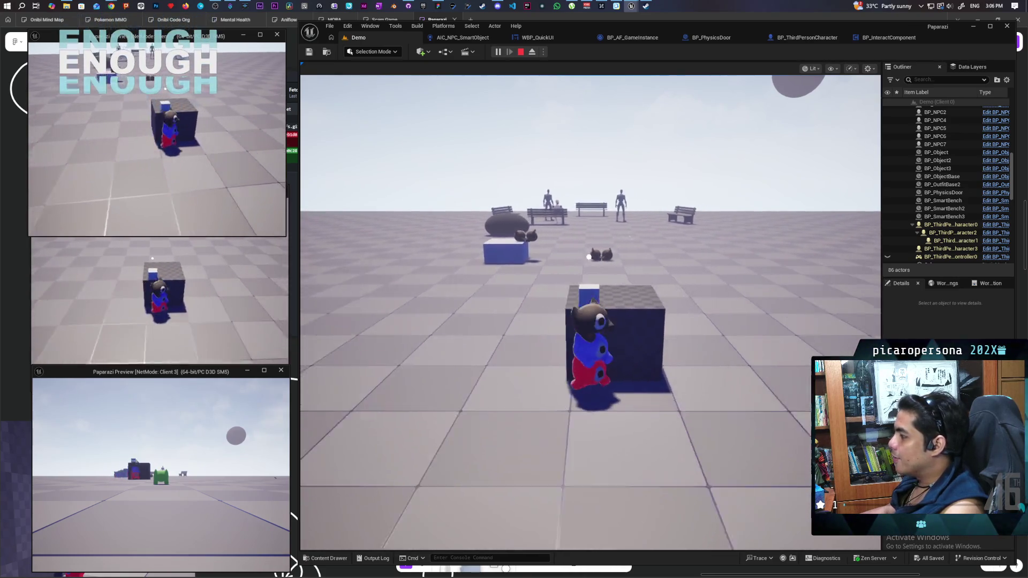
{"action": "key", "text": "s"}
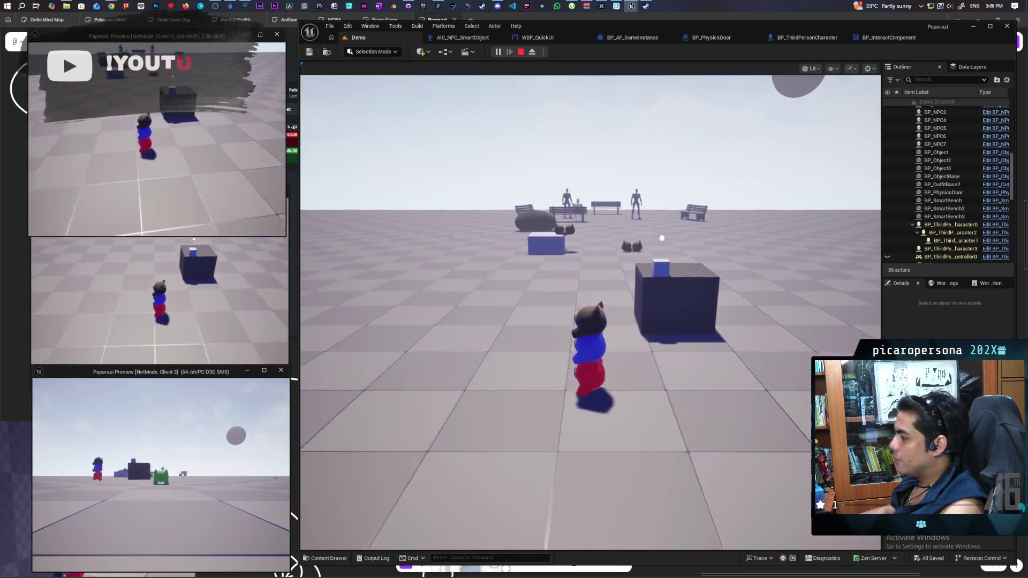
{"action": "key", "text": "alt+Tab"}
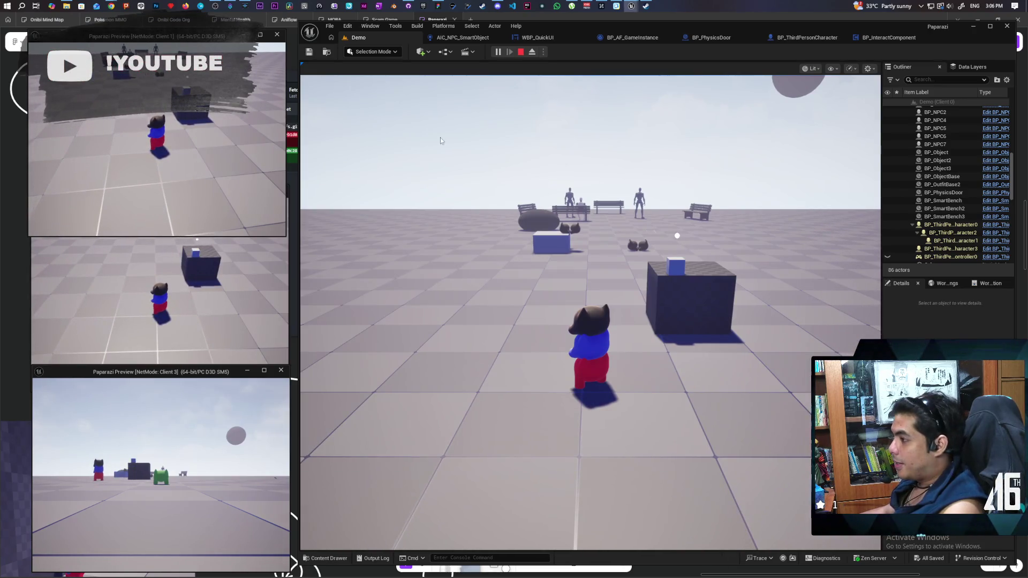
{"action": "key", "text": "w"}
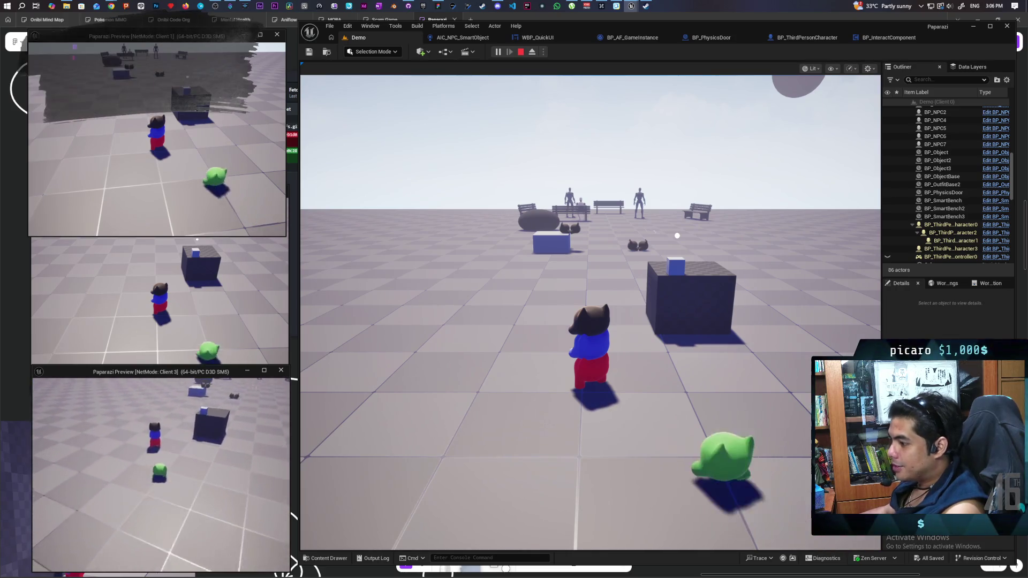
{"action": "key", "text": "w"}
{"action": "key", "text": "space"}
{"action": "key", "text": "alt+Tab"}
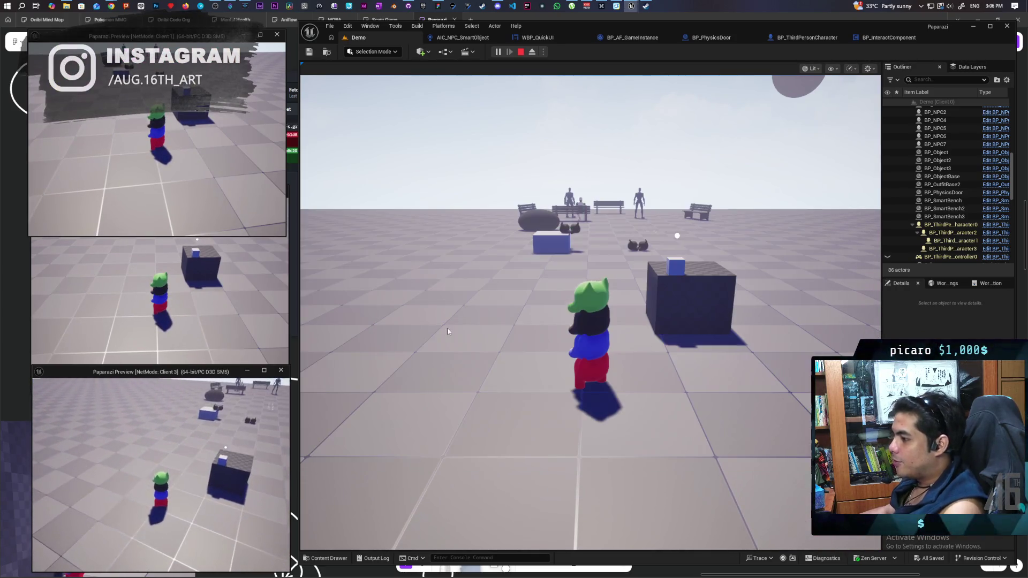
{"action": "left_click", "coordinate": [448, 332]}
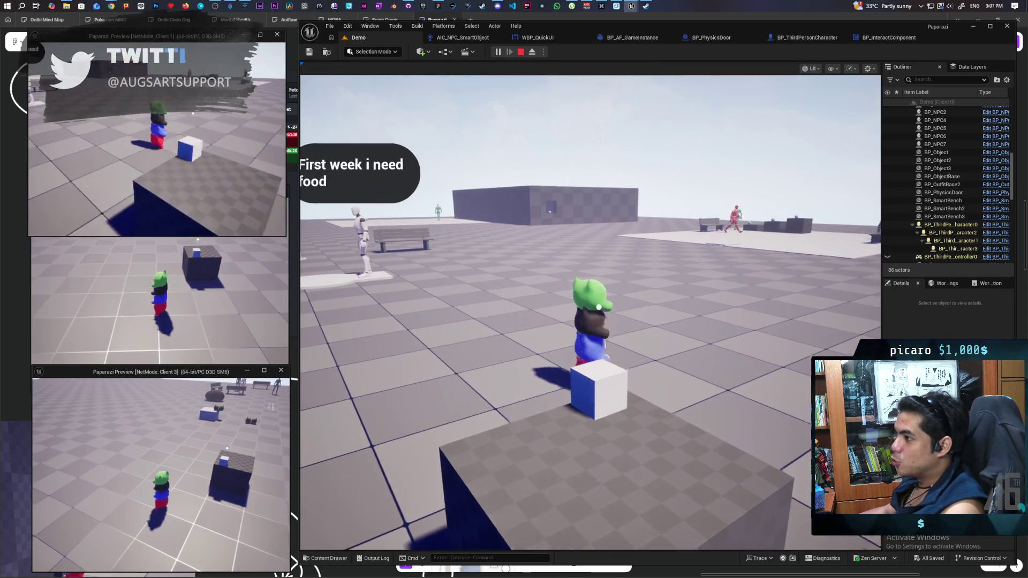
Walk the character up to the blue door wall of the building, then end the session.
{"action": "key", "text": "w"}
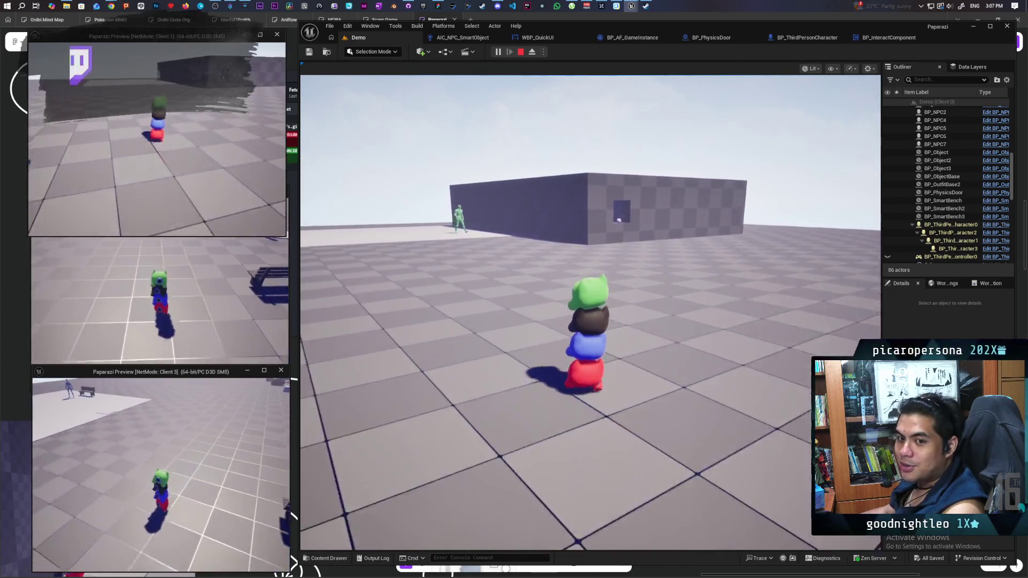
{"action": "key", "text": "w"}
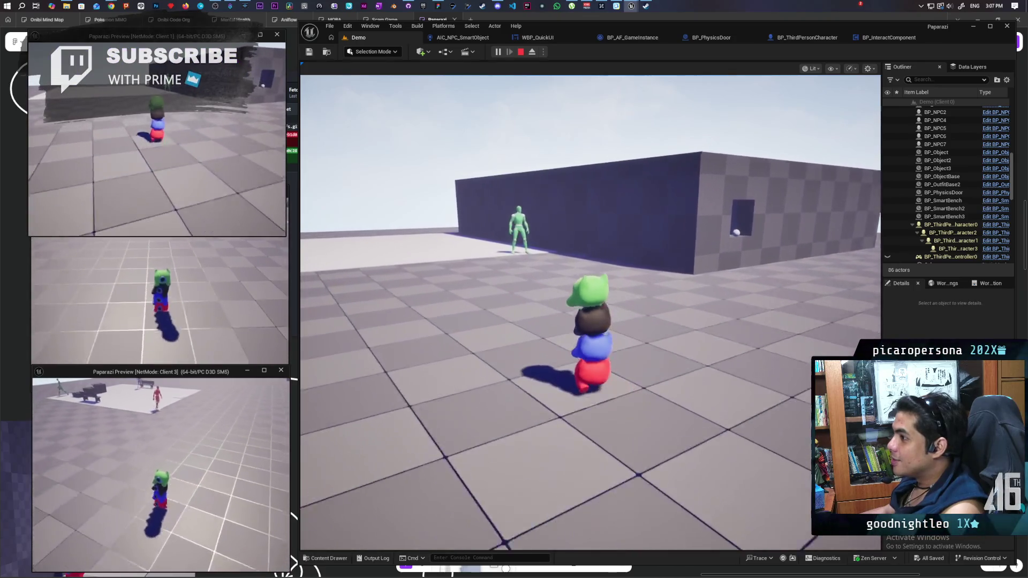
{"action": "key", "text": "w"}
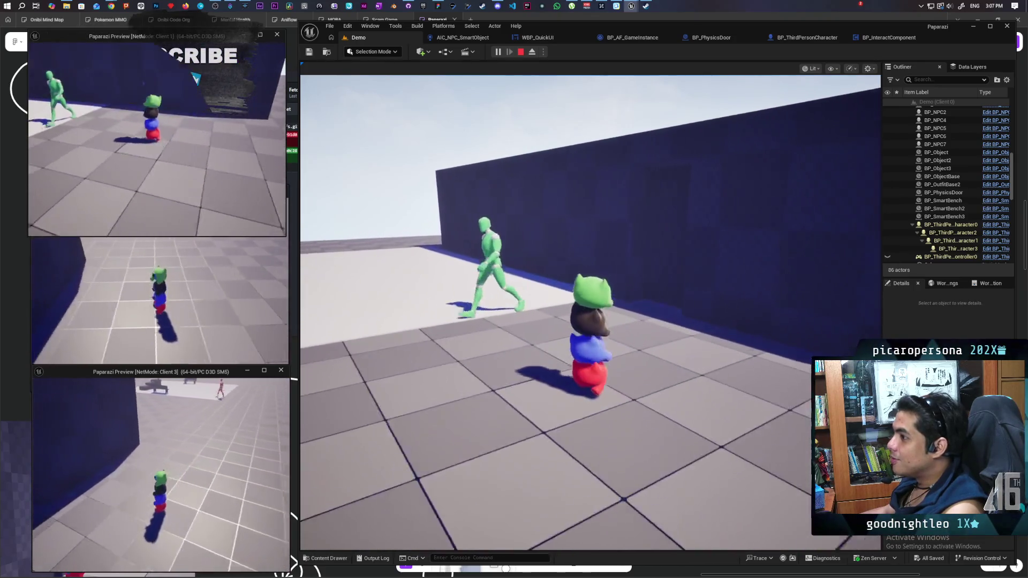
{"action": "key", "text": "w"}
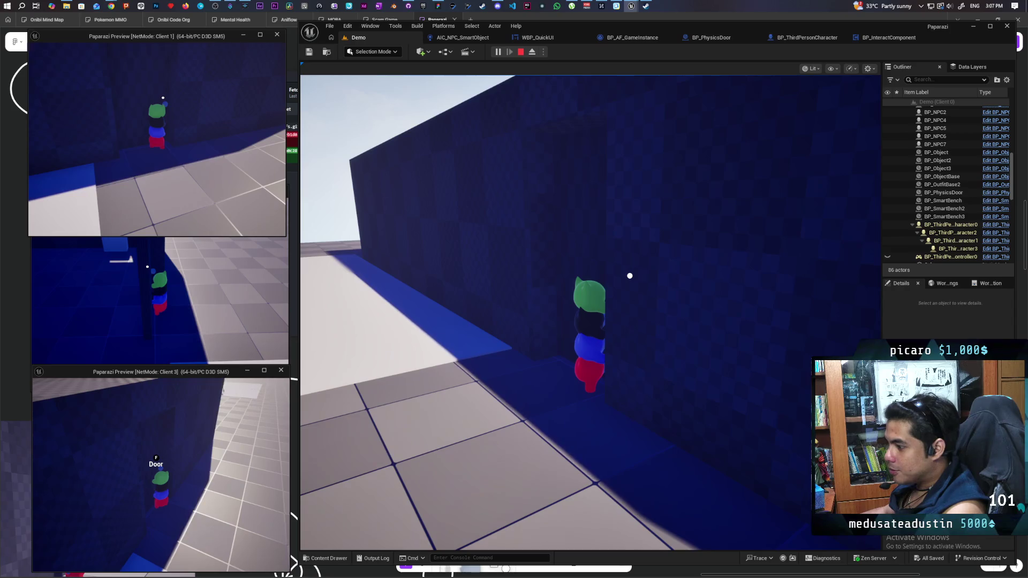
{"action": "key", "text": "alt+Tab"}
{"action": "key", "text": "Escape"}
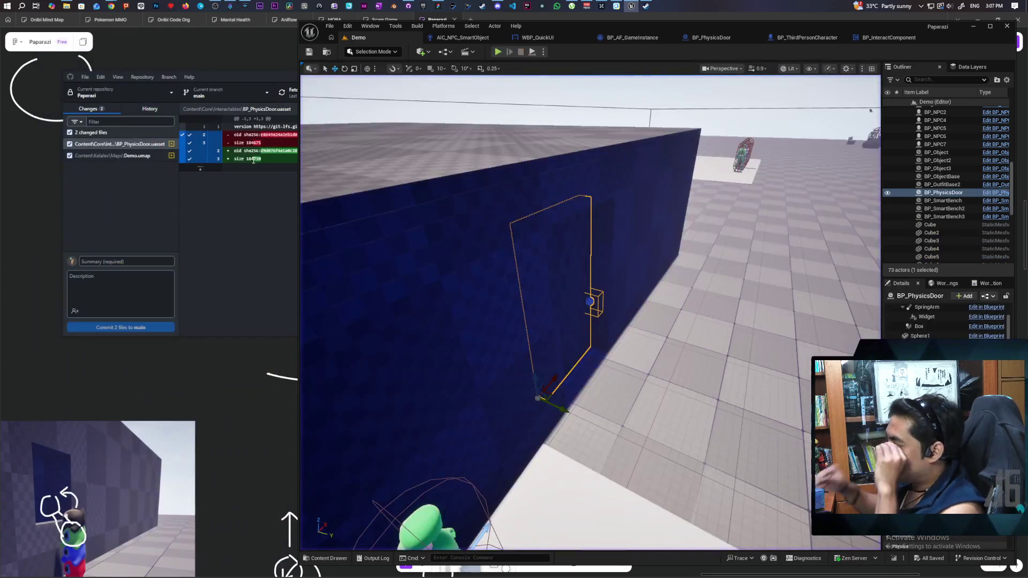
Commit the 3 changed files to main as 'fixed interaction check rotation' and push to origin.
{"action": "left_click", "coordinate": [158, 234]}
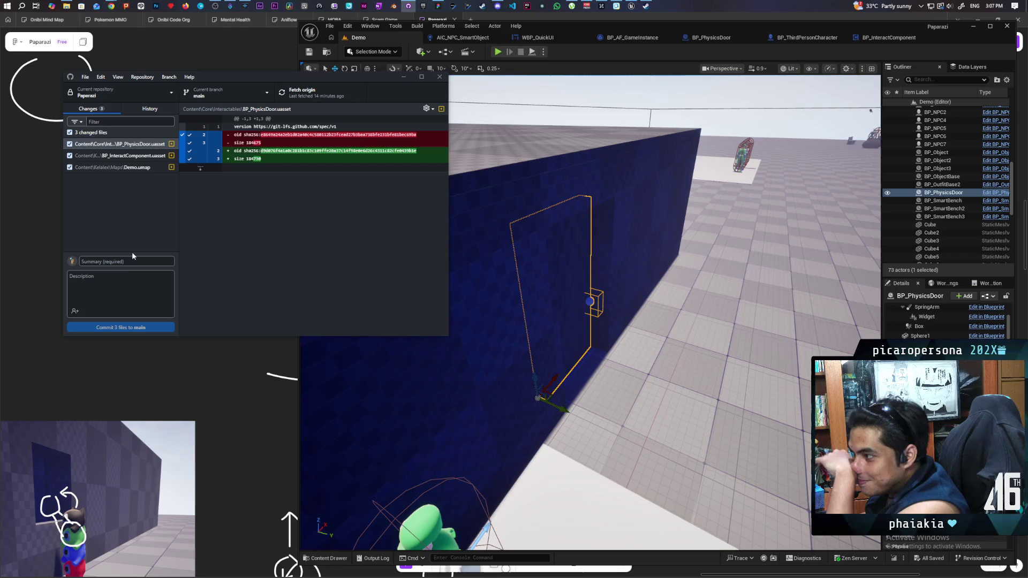
{"action": "left_click", "coordinate": [145, 261]}
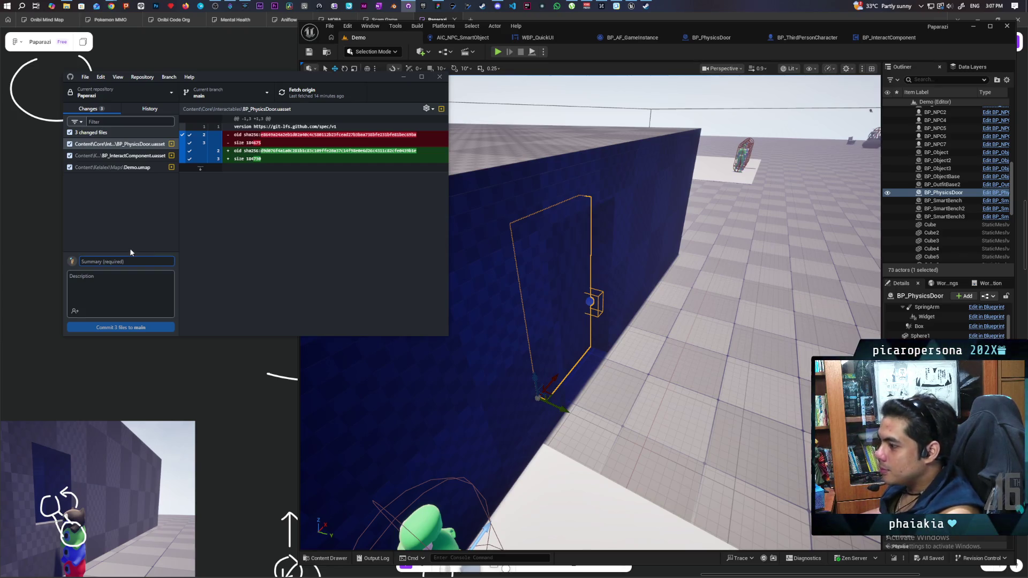
{"action": "type", "text": "FIXED"}
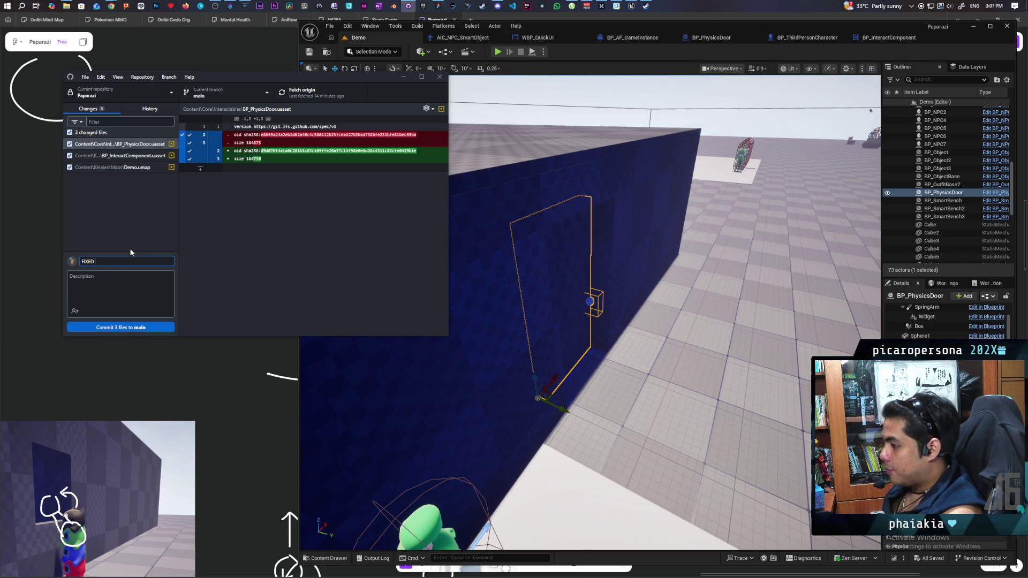
{"action": "key", "text": "BackSpace"}
{"action": "key", "text": "BackSpace"}
{"action": "key", "text": "BackSpace"}
{"action": "key", "text": "Caps_Lock"}
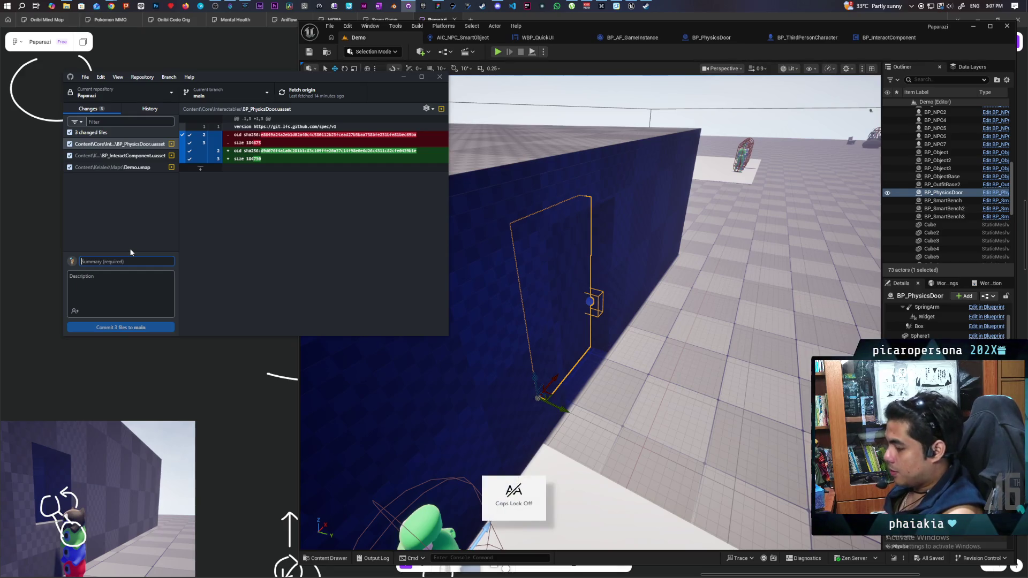
{"action": "type", "text": "fixed interaction check rotation"}
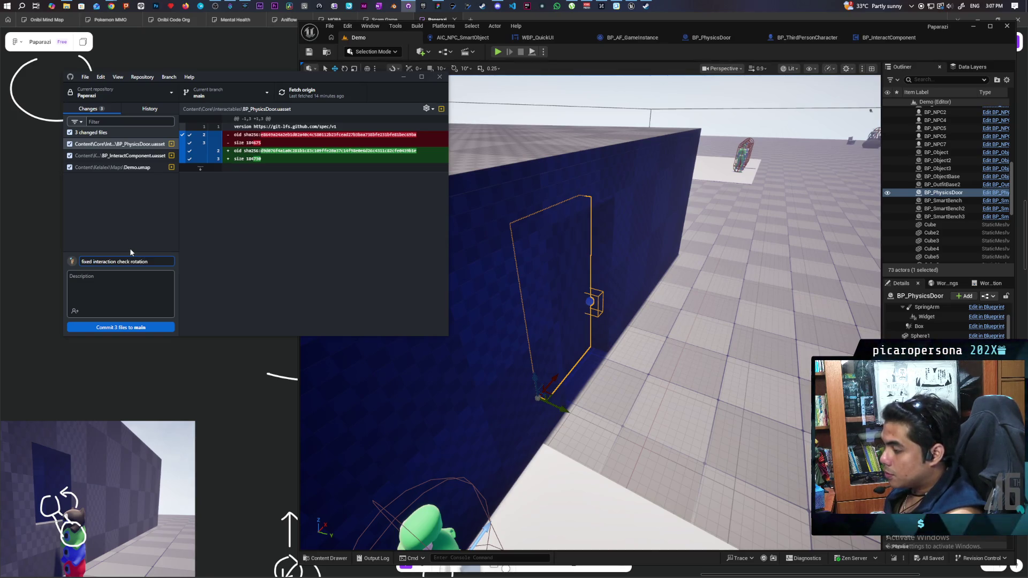
{"action": "left_click", "coordinate": [131, 327]}
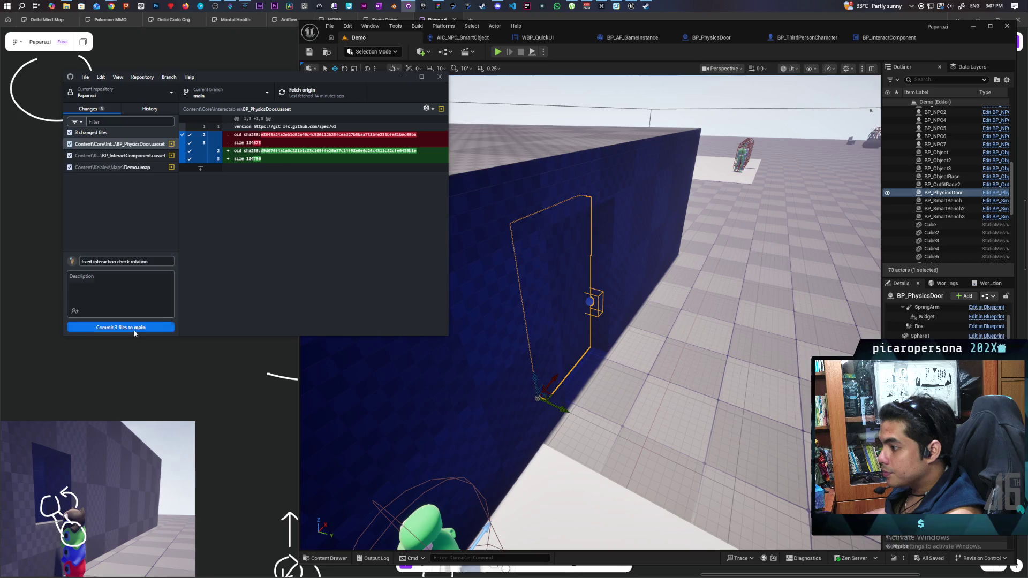
{"action": "left_click", "coordinate": [301, 97]}
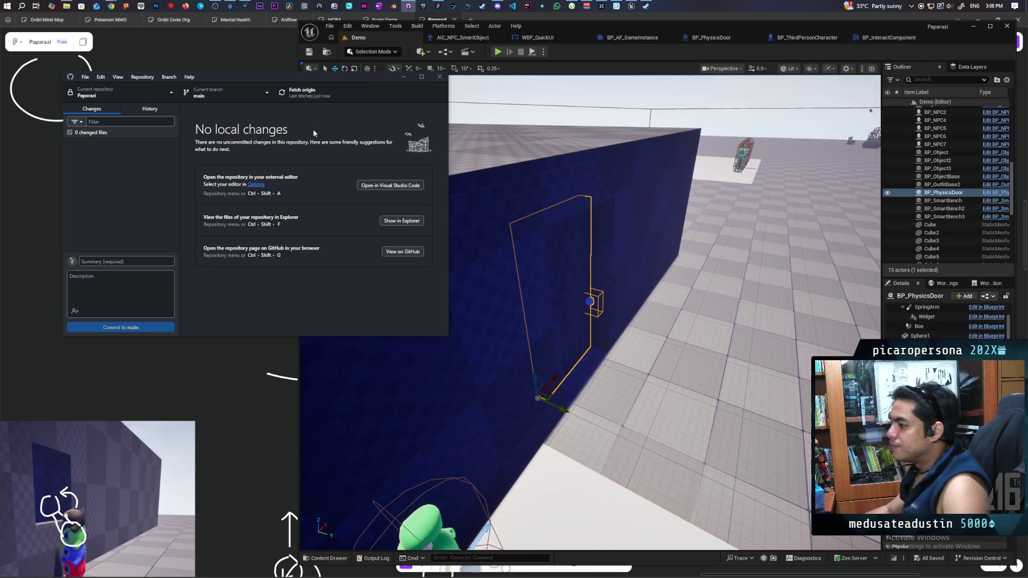
Orbit and zoom the viewport to inspect BP_PhysicsDoor and its widened Box volume on the blue wall.
{"action": "mouse_move", "coordinate": [616, 285]}
{"action": "left_mouse_down"}
{"action": "mouse_move", "coordinate": [578, 321]}
{"action": "mouse_move", "coordinate": [578, 284]}
{"action": "mouse_move", "coordinate": [578, 316]}
{"action": "left_mouse_up"}
{"action": "left_click_drag", "start_coordinate": [651, 357], "coordinate": [650, 335]}
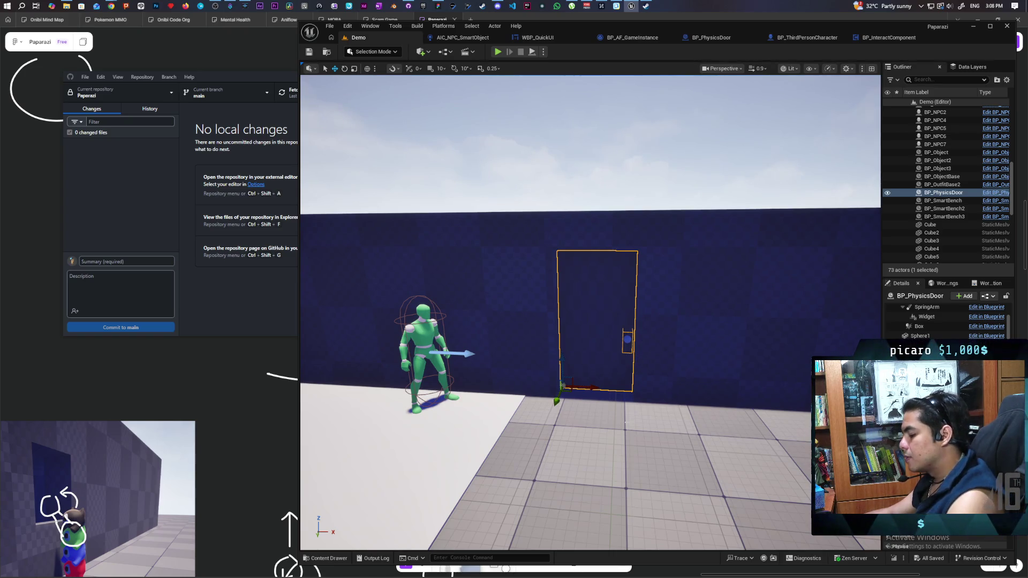
{"action": "scroll", "coordinate": [638, 357], "scroll_direction": "up", "scroll_amount": 5}
{"action": "mouse_move", "coordinate": [639, 358]}
{"action": "left_mouse_down"}
{"action": "mouse_move", "coordinate": [590, 407]}
{"action": "mouse_move", "coordinate": [579, 375]}
{"action": "mouse_move", "coordinate": [589, 407]}
{"action": "mouse_move", "coordinate": [584, 386]}
{"action": "mouse_move", "coordinate": [603, 386]}
{"action": "mouse_move", "coordinate": [597, 373]}
{"action": "left_mouse_up"}
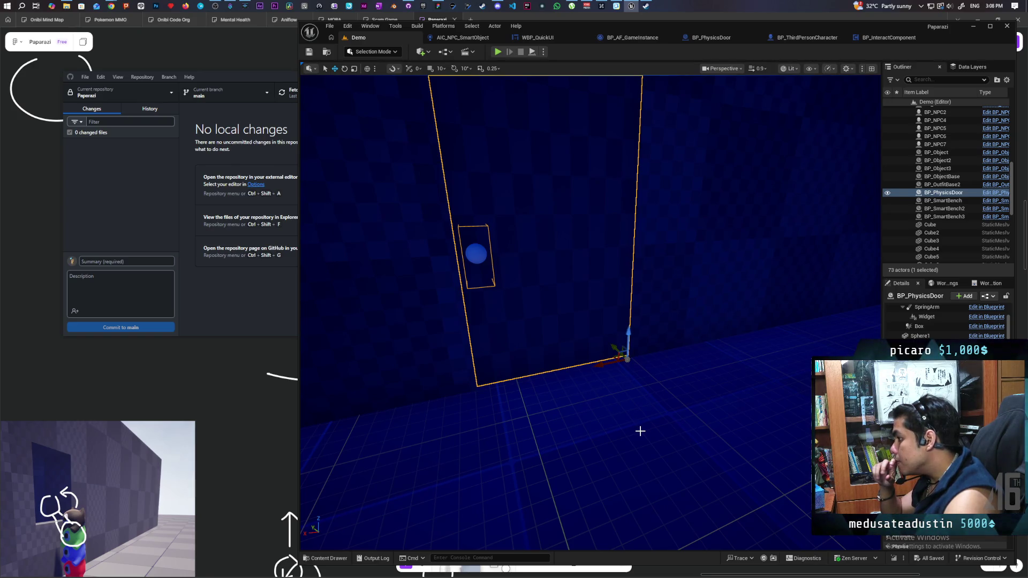
Orbit and frame the viewport on the door and character in the Demo level.
{"action": "left_click_drag", "start_coordinate": [577, 381], "coordinate": [577, 380]}
{"action": "left_click_drag", "start_coordinate": [697, 339], "coordinate": [697, 339]}
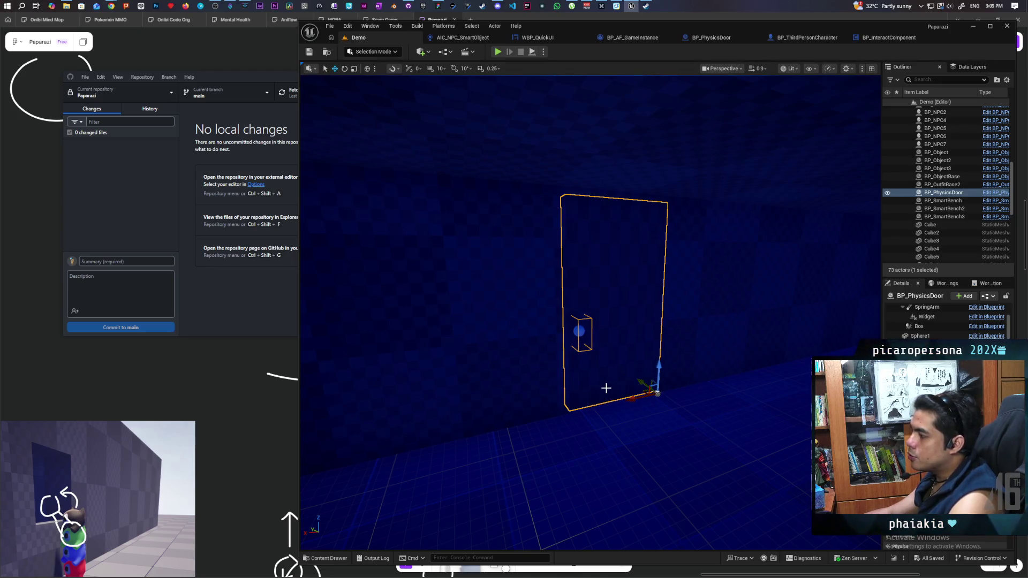
{"action": "left_click_drag", "start_coordinate": [642, 433], "coordinate": [642, 434]}
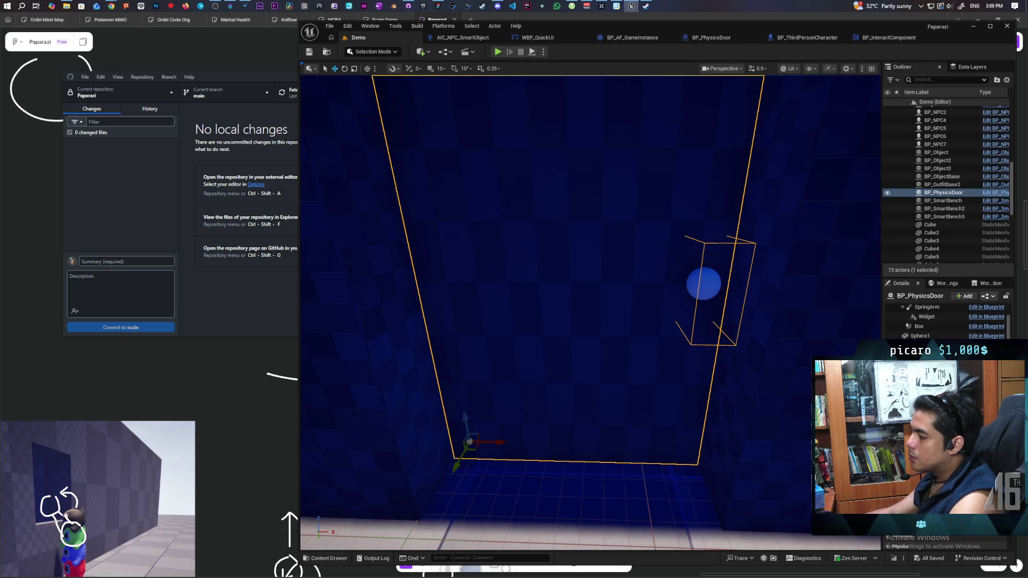
{"action": "key", "text": "f"}
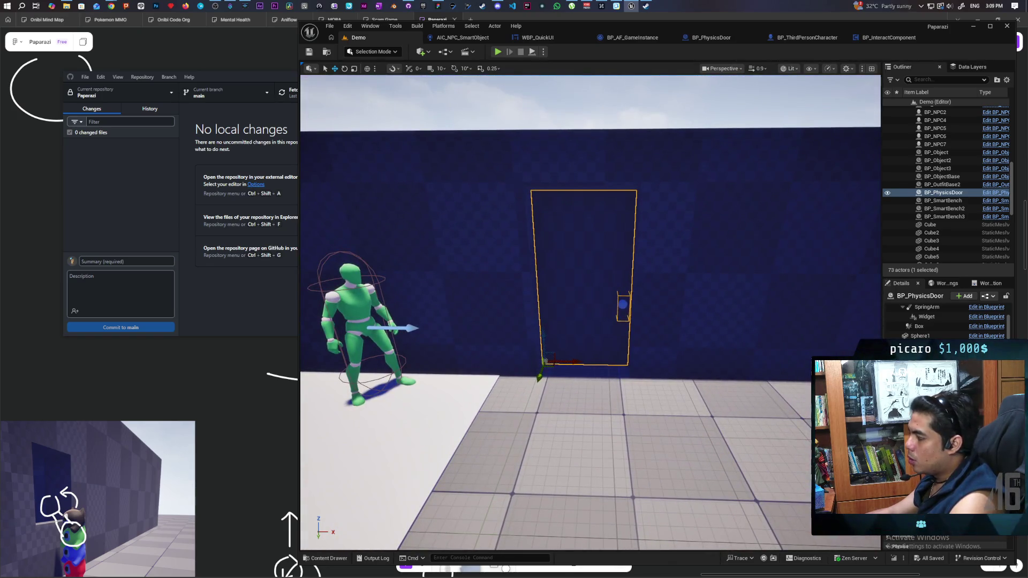
{"action": "scroll", "coordinate": [591, 312], "scroll_direction": "up", "scroll_amount": 5}
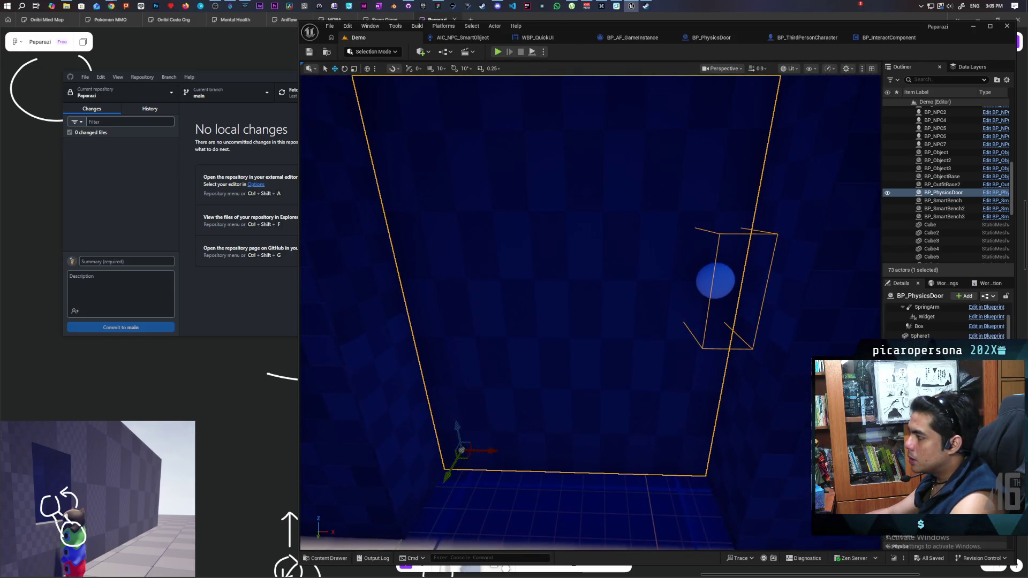
{"action": "key", "text": "f"}
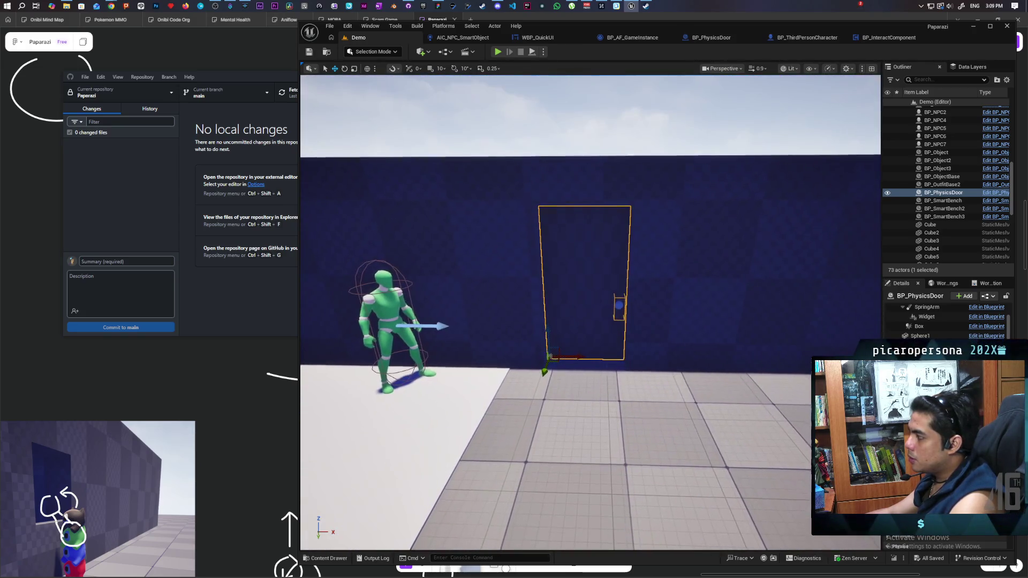
{"action": "scroll", "coordinate": [592, 312], "scroll_direction": "up", "scroll_amount": 5}
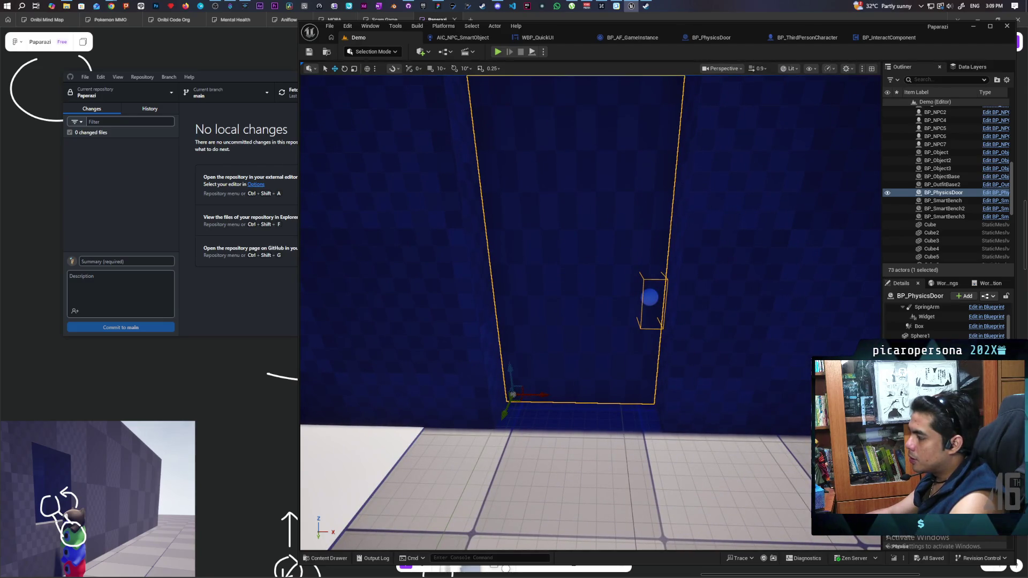
{"action": "key", "text": "f"}
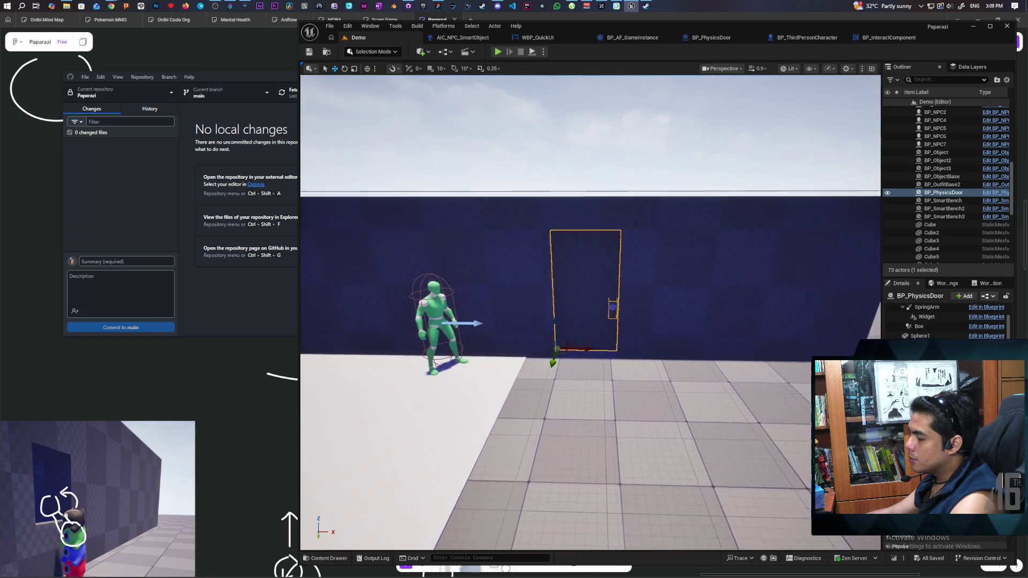
{"action": "scroll", "coordinate": [591, 312], "scroll_direction": "up", "scroll_amount": 3}
{"action": "scroll", "coordinate": [591, 312], "scroll_direction": "up", "scroll_amount": 3}
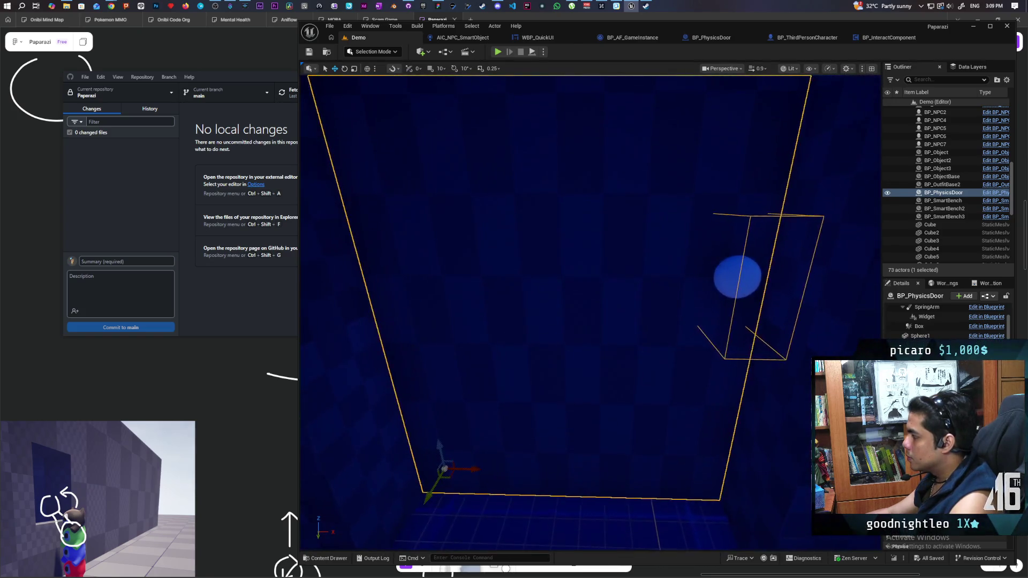
{"action": "scroll", "coordinate": [591, 312], "scroll_direction": "down", "scroll_amount": 3}
{"action": "scroll", "coordinate": [935, 330], "scroll_direction": "up", "scroll_amount": 3}
Select the BP_PhysicsDoor actor and its static mesh component, then open its Blueprint.
{"action": "left_click", "coordinate": [946, 310]}
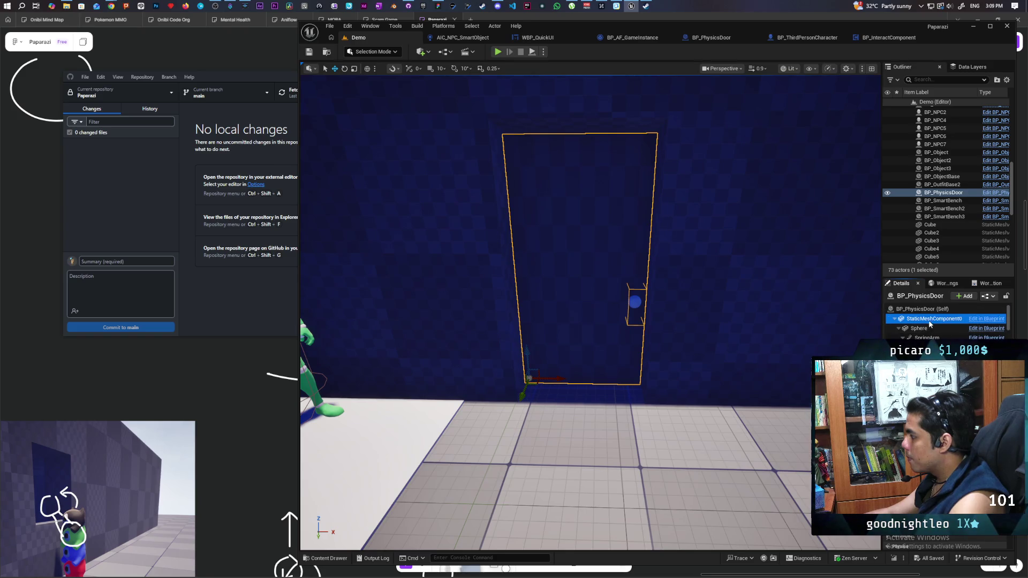
{"action": "left_click", "coordinate": [930, 319]}
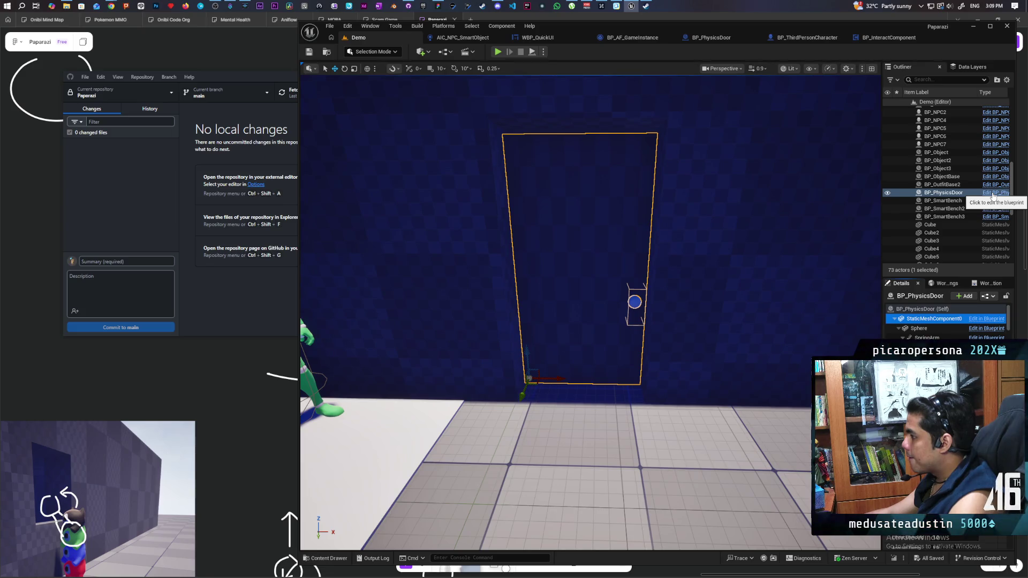
{"action": "left_click", "coordinate": [992, 194]}
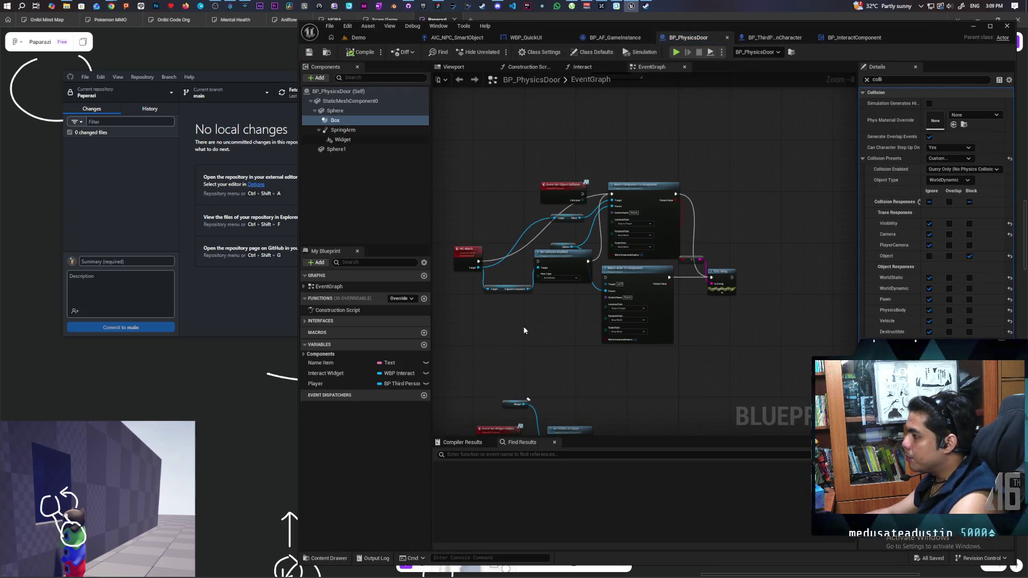
Add an Event Tick node near the Client Side UI comment and compile.
{"action": "scroll", "coordinate": [536, 326], "scroll_direction": "up", "scroll_amount": 1}
{"action": "mouse_move", "coordinate": [547, 339]}
{"action": "left_mouse_down"}
{"action": "mouse_move", "coordinate": [528, 360]}
{"action": "mouse_move", "coordinate": [539, 183]}
{"action": "mouse_move", "coordinate": [515, 374]}
{"action": "mouse_move", "coordinate": [535, 372]}
{"action": "mouse_move", "coordinate": [555, 153]}
{"action": "mouse_move", "coordinate": [558, 280]}
{"action": "left_mouse_up"}
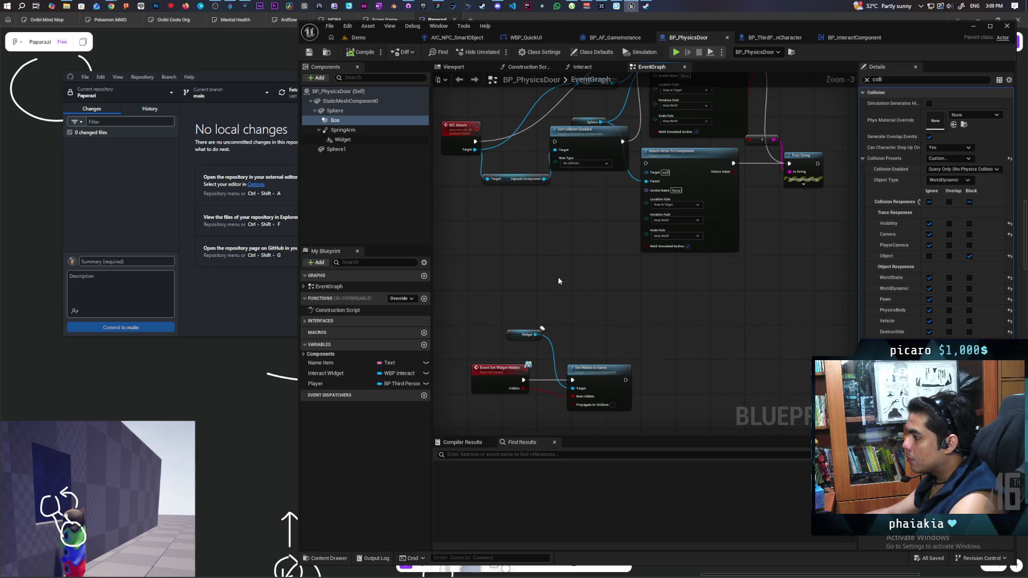
{"action": "scroll", "coordinate": [558, 278], "scroll_direction": "down", "scroll_amount": 3}
{"action": "right_click", "coordinate": [540, 293]}
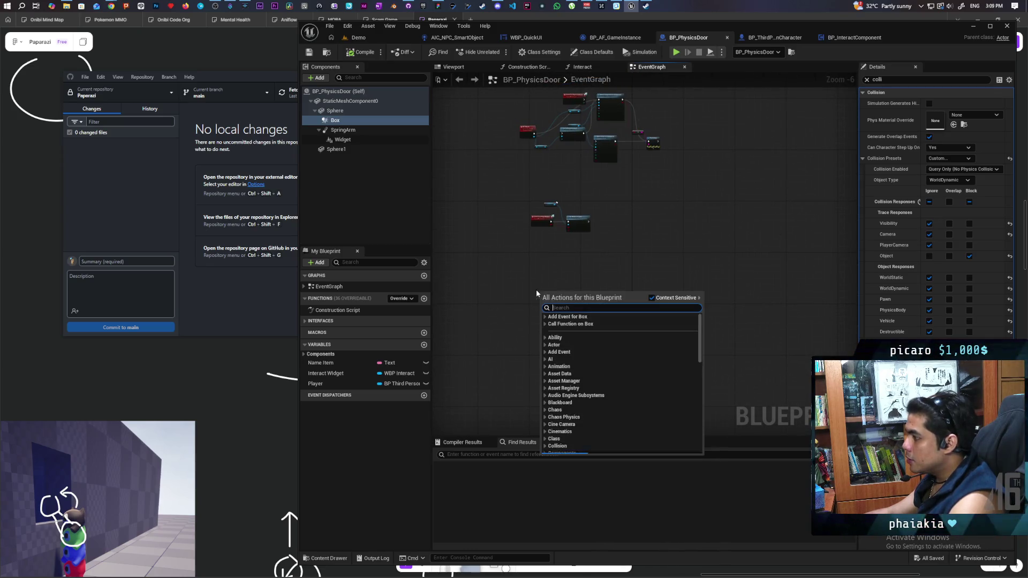
{"action": "type", "text": "tick"}
{"action": "key", "text": "Return"}
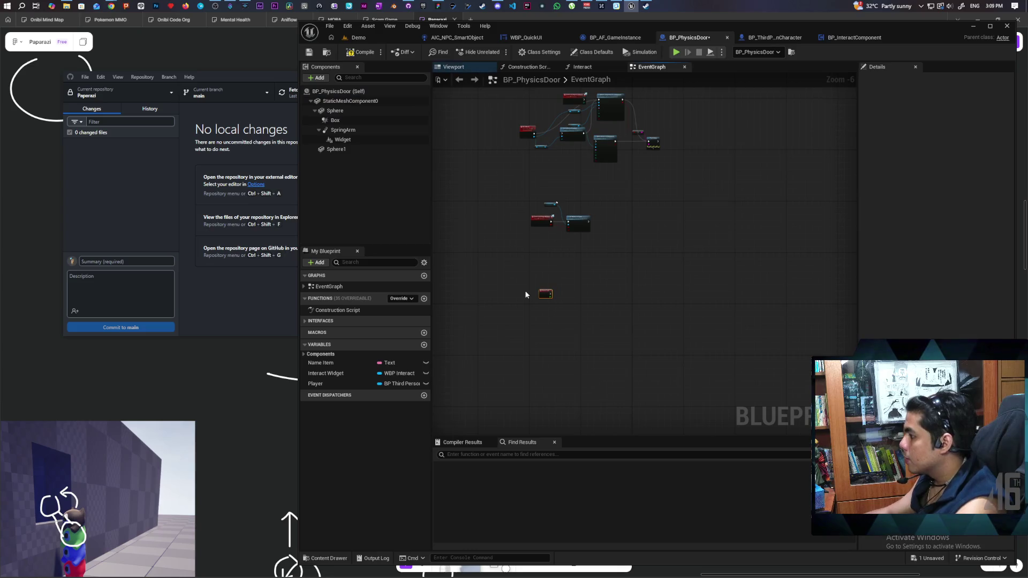
{"action": "scroll", "coordinate": [569, 277], "scroll_direction": "up", "scroll_amount": 6}
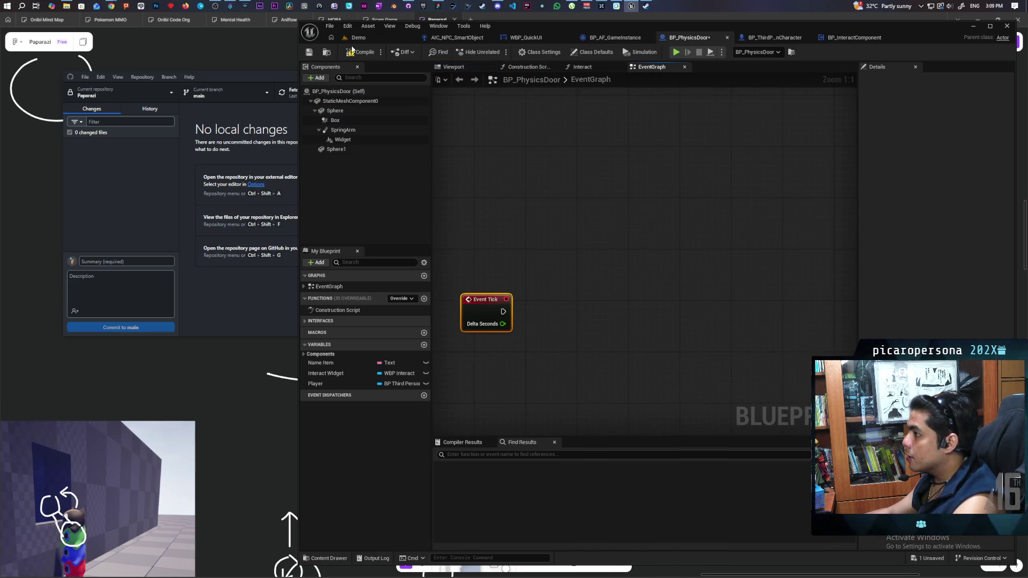
{"action": "left_click", "coordinate": [362, 53]}
In Class Defaults, disable Start with Tick Enabled, set Tick Interval to 0.1, compile and save.
{"action": "left_click", "coordinate": [592, 52]}
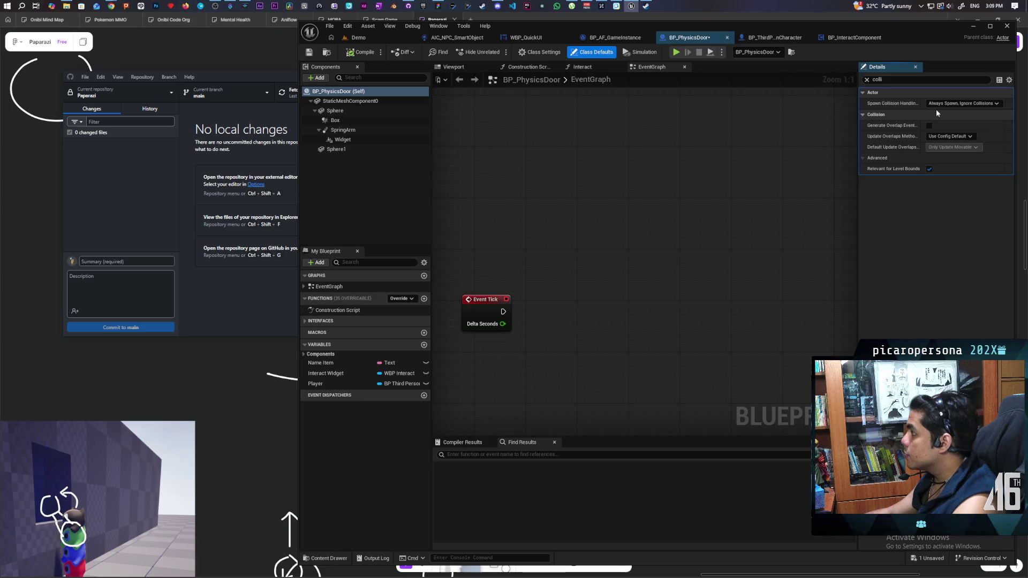
{"action": "left_click", "coordinate": [867, 81]}
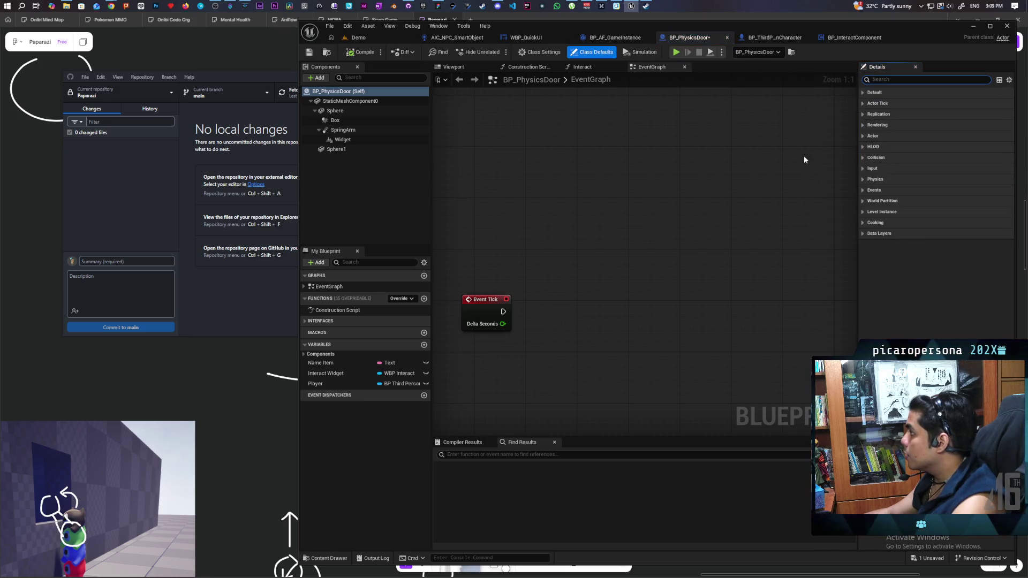
{"action": "left_click", "coordinate": [596, 53]}
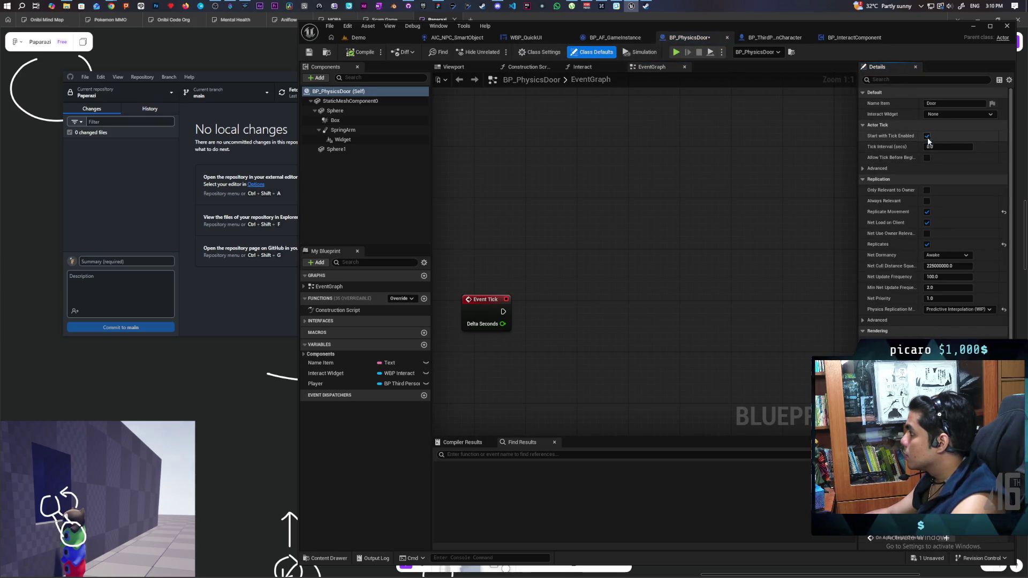
{"action": "left_click", "coordinate": [928, 137]}
{"action": "left_click", "coordinate": [970, 146]}
{"action": "type", "text": "0.1"}
{"action": "key", "text": "Return"}
{"action": "left_click", "coordinate": [362, 56]}
{"action": "scroll", "coordinate": [550, 201], "scroll_direction": "down", "scroll_amount": 3}
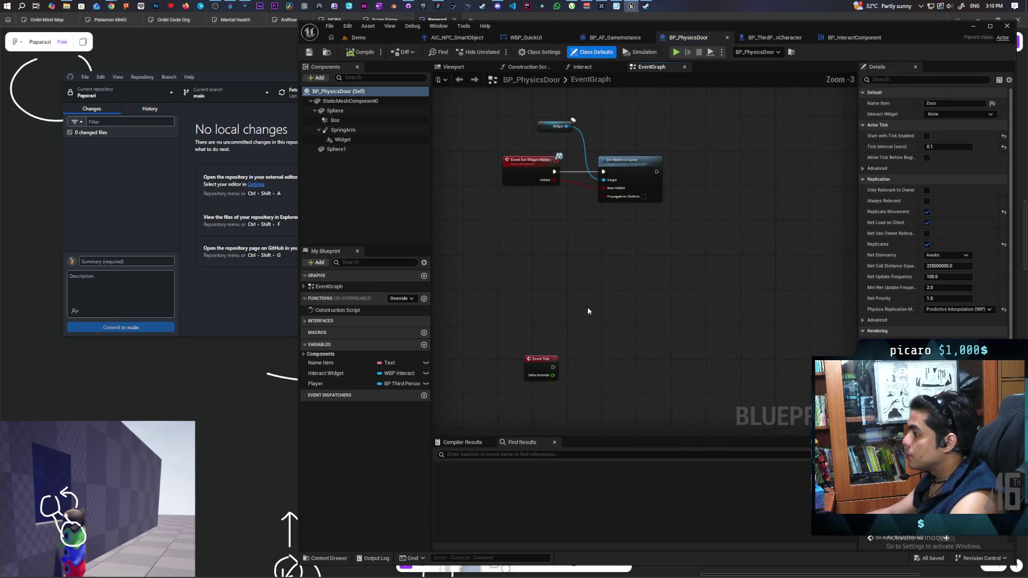
Move the Event Tick node up and pan toward the upper node groups.
{"action": "left_click_drag", "start_coordinate": [535, 367], "coordinate": [536, 277]}
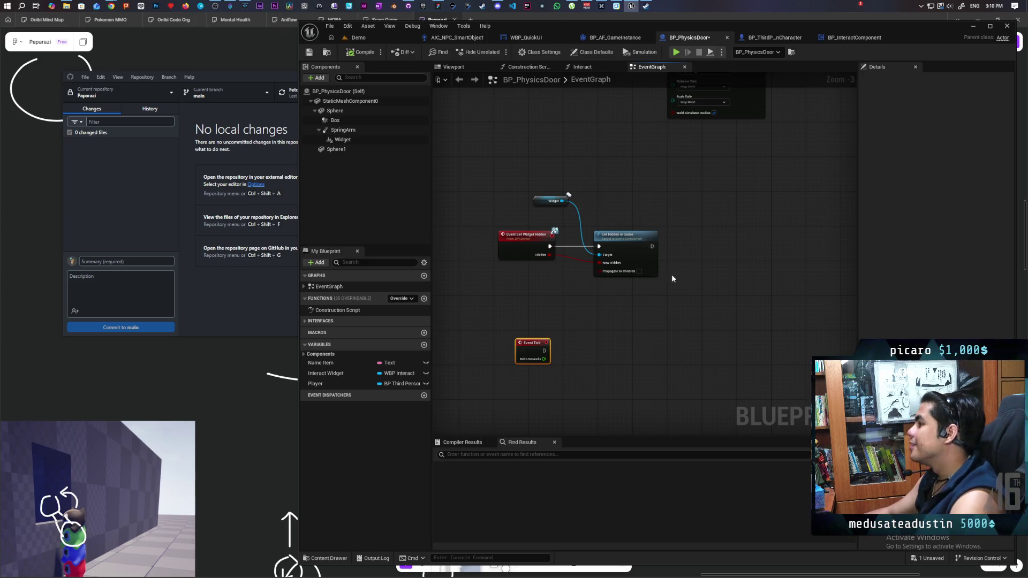
{"action": "scroll", "coordinate": [671, 274], "scroll_direction": "down", "scroll_amount": 3}
{"action": "scroll", "coordinate": [684, 341], "scroll_direction": "up", "scroll_amount": 4}
{"action": "scroll", "coordinate": [625, 336], "scroll_direction": "down", "scroll_amount": 2}
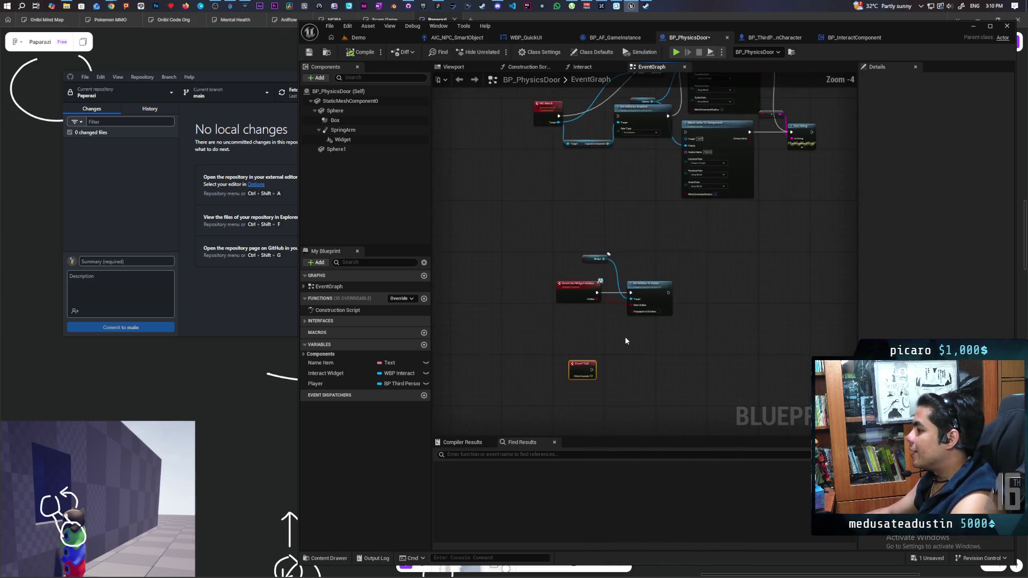
{"action": "mouse_move", "coordinate": [615, 348]}
{"action": "left_mouse_down"}
{"action": "mouse_move", "coordinate": [580, 393]}
{"action": "mouse_move", "coordinate": [604, 303]}
{"action": "mouse_move", "coordinate": [642, 298]}
{"action": "left_mouse_up"}
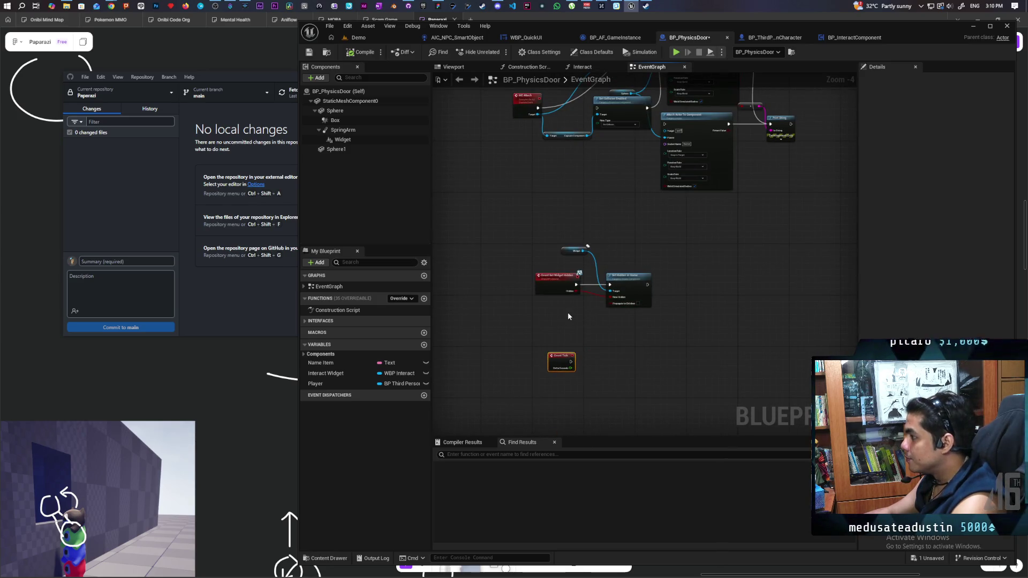
{"action": "scroll", "coordinate": [566, 311], "scroll_direction": "up", "scroll_amount": 2}
{"action": "scroll", "coordinate": [647, 326], "scroll_direction": "down", "scroll_amount": 2}
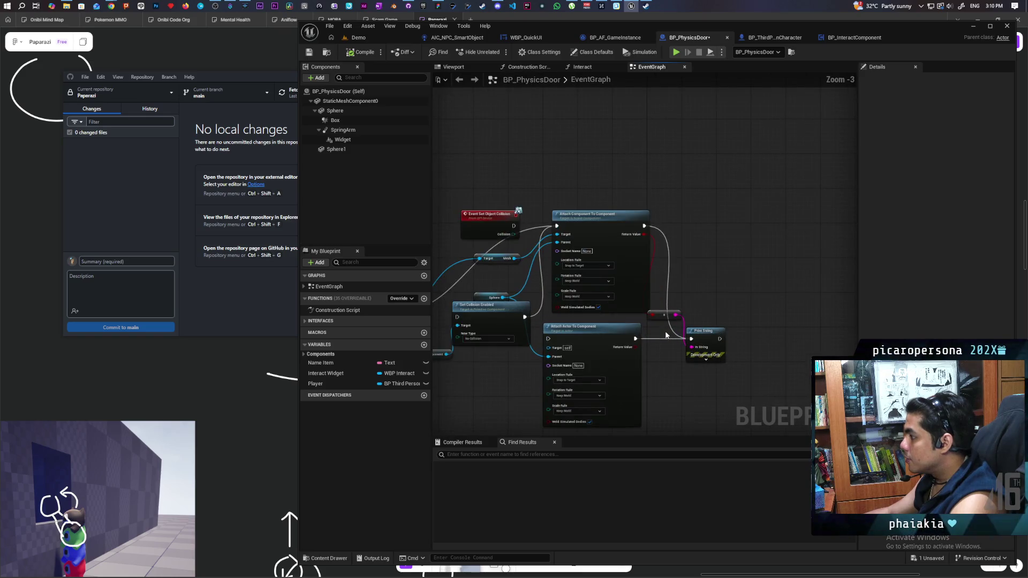
{"action": "scroll", "coordinate": [804, 191], "scroll_direction": "up", "scroll_amount": 1}
{"action": "mouse_move", "coordinate": [665, 331]}
{"action": "left_mouse_down"}
{"action": "mouse_move", "coordinate": [804, 190]}
{"action": "mouse_move", "coordinate": [776, 259]}
{"action": "mouse_move", "coordinate": [740, 240]}
{"action": "left_mouse_up"}
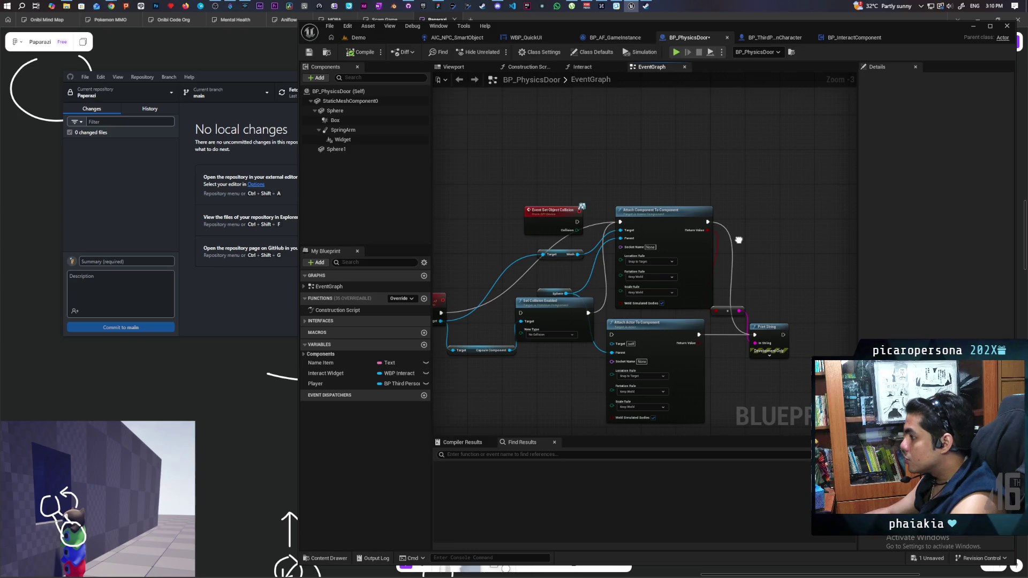
{"action": "mouse_move", "coordinate": [739, 239]}
{"action": "left_mouse_down"}
{"action": "mouse_move", "coordinate": [801, 252]}
{"action": "mouse_move", "coordinate": [680, 361]}
{"action": "left_mouse_up"}
Place Event Tick beneath the Set Widget Hidden event, then return to the Demo level.
{"action": "mouse_move", "coordinate": [648, 276]}
{"action": "left_mouse_down"}
{"action": "mouse_move", "coordinate": [656, 366]}
{"action": "mouse_move", "coordinate": [673, 323]}
{"action": "left_mouse_up"}
{"action": "scroll", "coordinate": [673, 322], "scroll_direction": "down", "scroll_amount": 3}
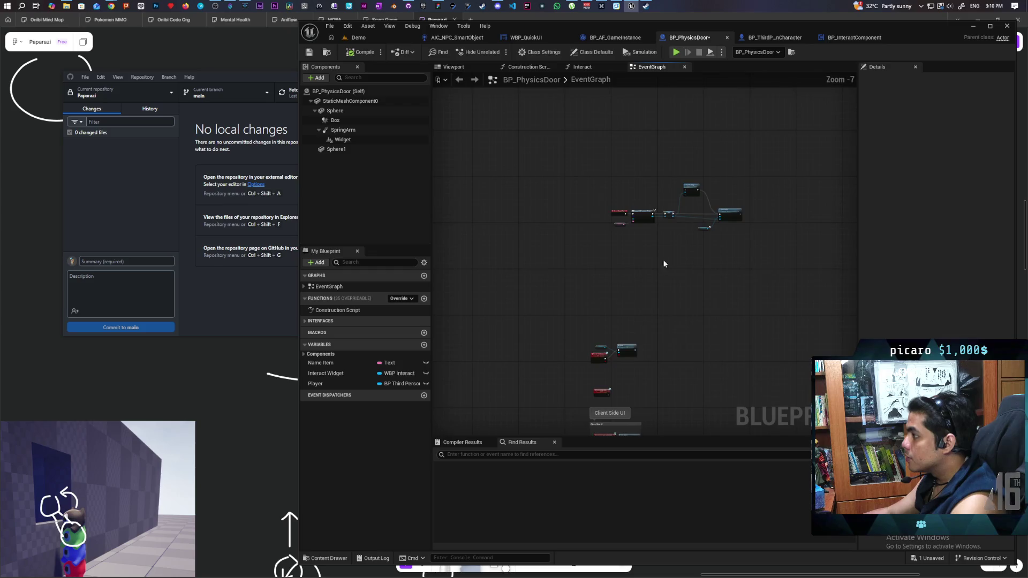
{"action": "scroll", "coordinate": [625, 314], "scroll_direction": "up", "scroll_amount": 2}
{"action": "scroll", "coordinate": [628, 315], "scroll_direction": "down", "scroll_amount": 5}
{"action": "left_click_drag", "start_coordinate": [660, 364], "coordinate": [662, 275]}
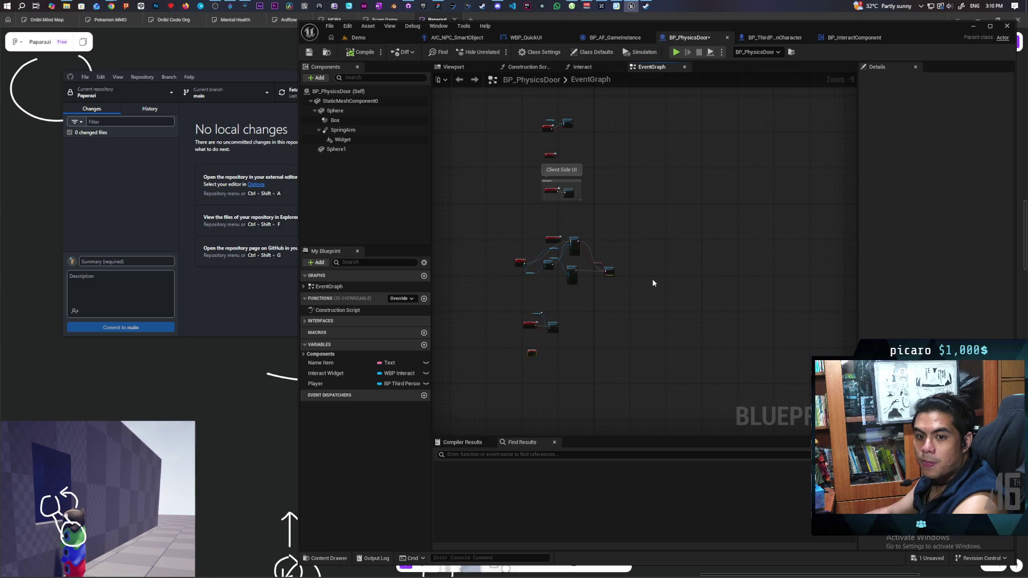
{"action": "left_click_drag", "start_coordinate": [638, 225], "coordinate": [644, 281]}
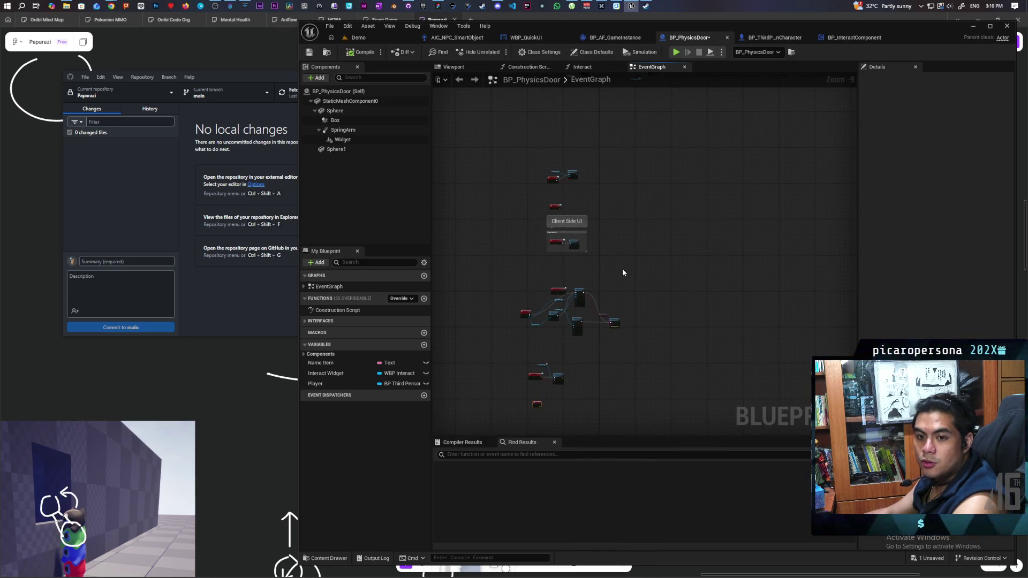
{"action": "scroll", "coordinate": [560, 184], "scroll_direction": "up", "scroll_amount": 9}
{"action": "left_click_drag", "start_coordinate": [546, 281], "coordinate": [524, 318]}
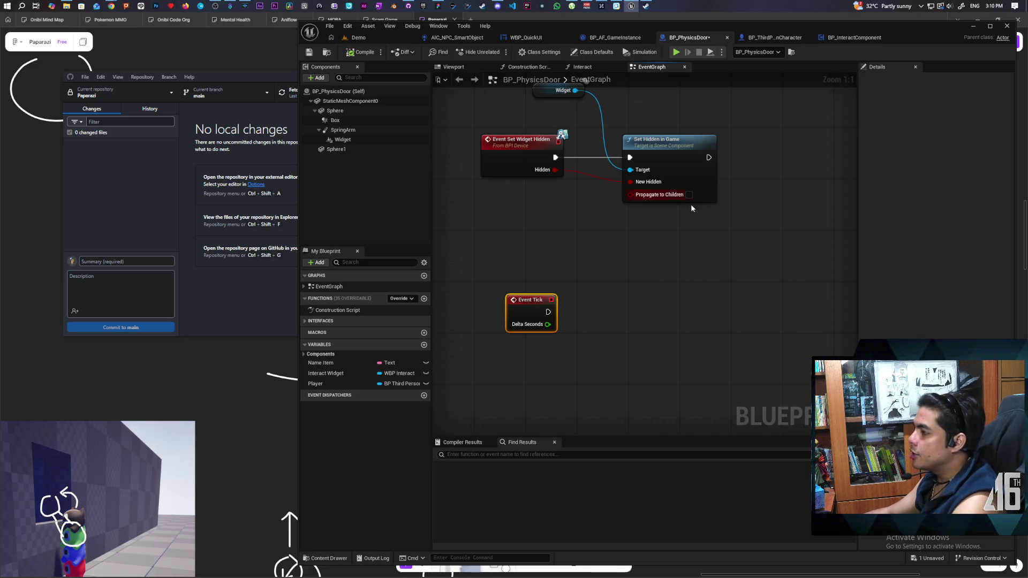
{"action": "left_click_drag", "start_coordinate": [635, 232], "coordinate": [611, 378]}
{"action": "scroll", "coordinate": [575, 357], "scroll_direction": "down", "scroll_amount": 3}
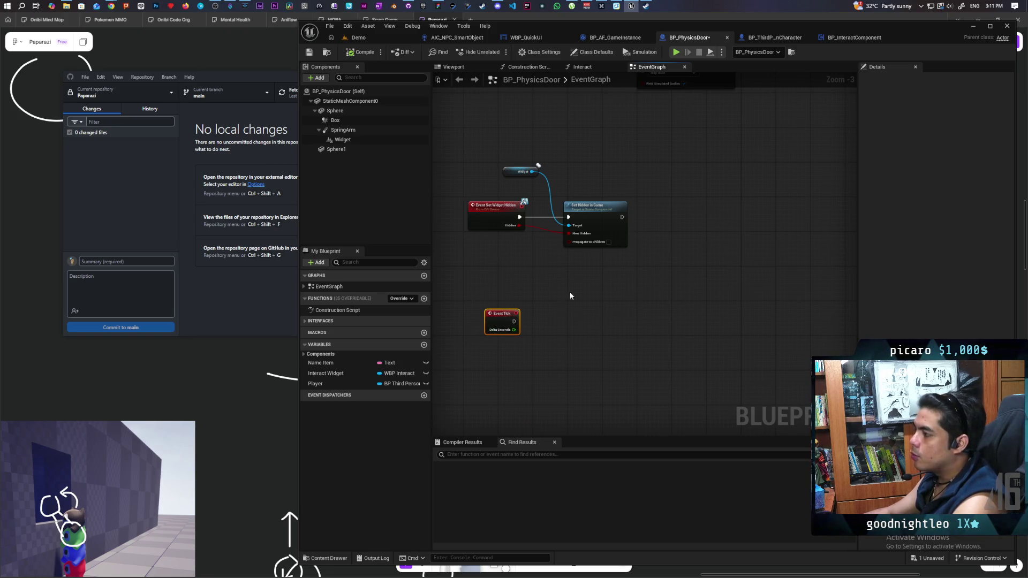
{"action": "left_click", "coordinate": [358, 38]}
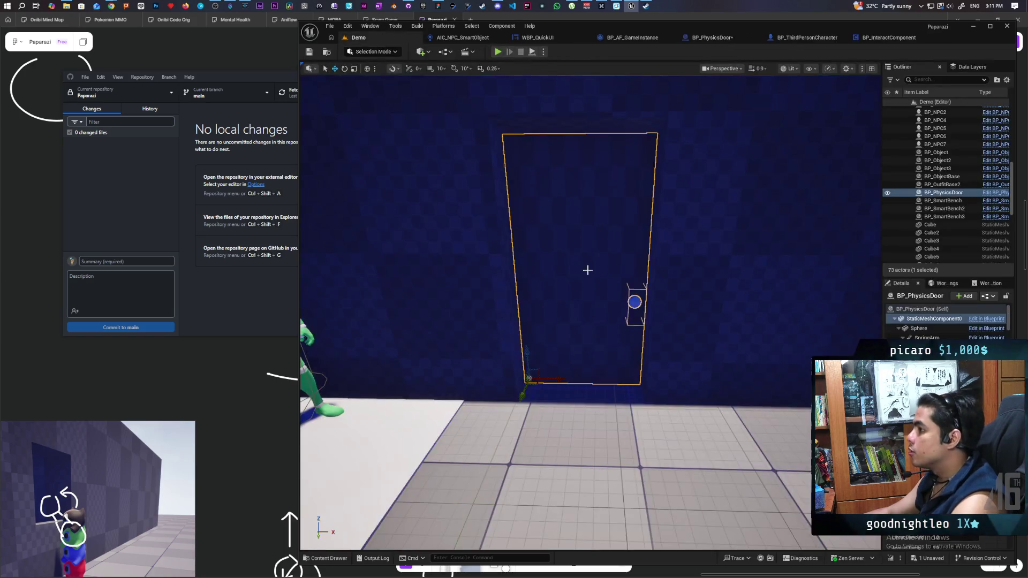
{"action": "key", "text": "f"}
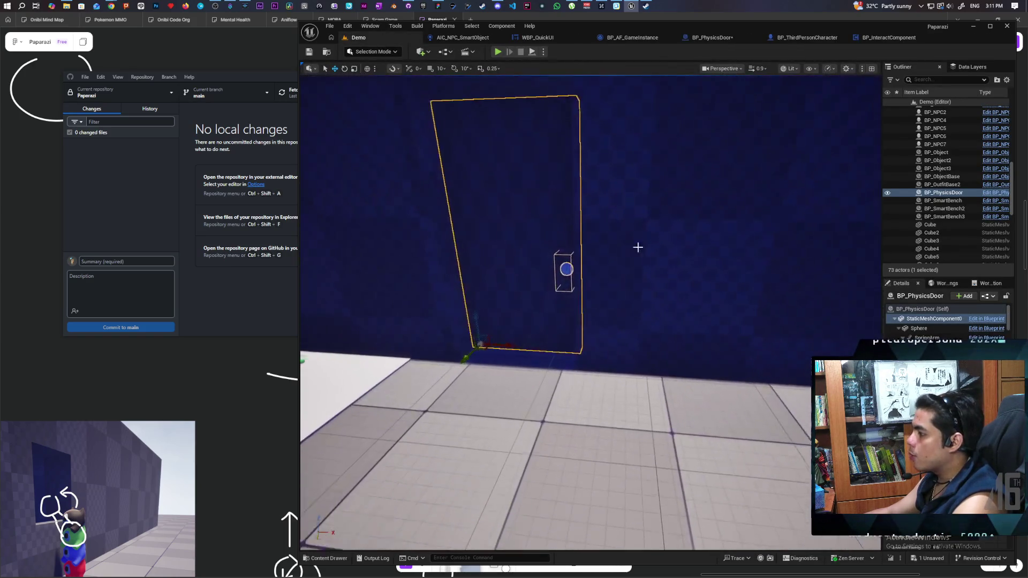
{"action": "key", "text": "f"}
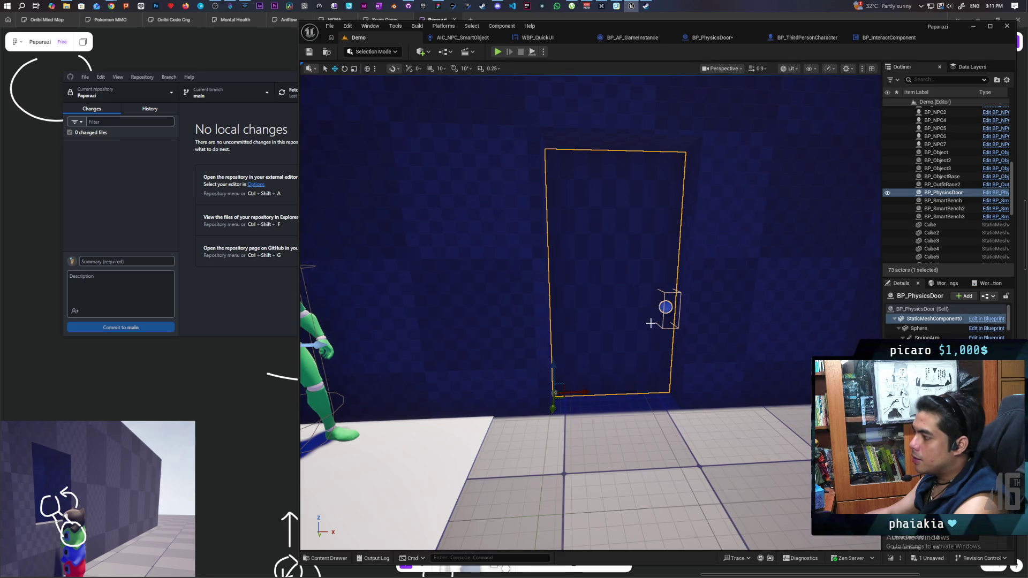
{"action": "left_click_drag", "start_coordinate": [600, 286], "coordinate": [600, 286]}
{"action": "left_click_drag", "start_coordinate": [424, 273], "coordinate": [425, 273]}
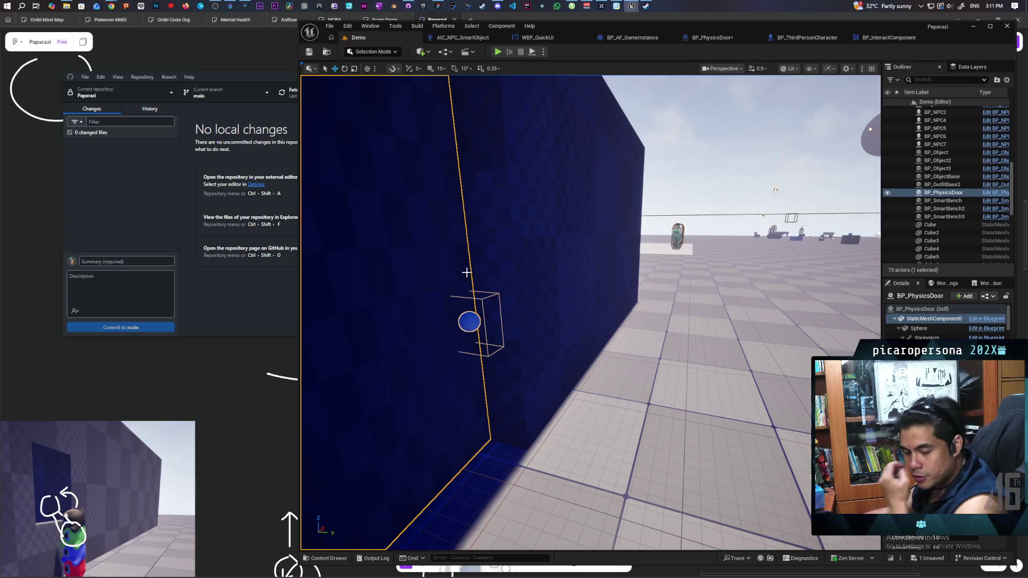
{"action": "left_click_drag", "start_coordinate": [466, 273], "coordinate": [467, 273]}
{"action": "left_click_drag", "start_coordinate": [578, 291], "coordinate": [579, 291]}
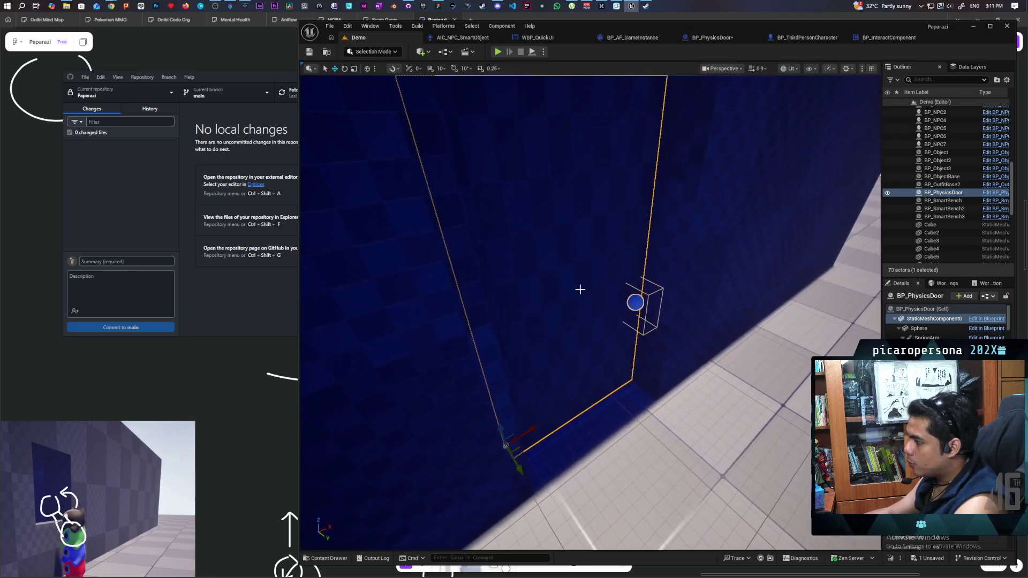
{"action": "left_click_drag", "start_coordinate": [645, 340], "coordinate": [518, 333]}
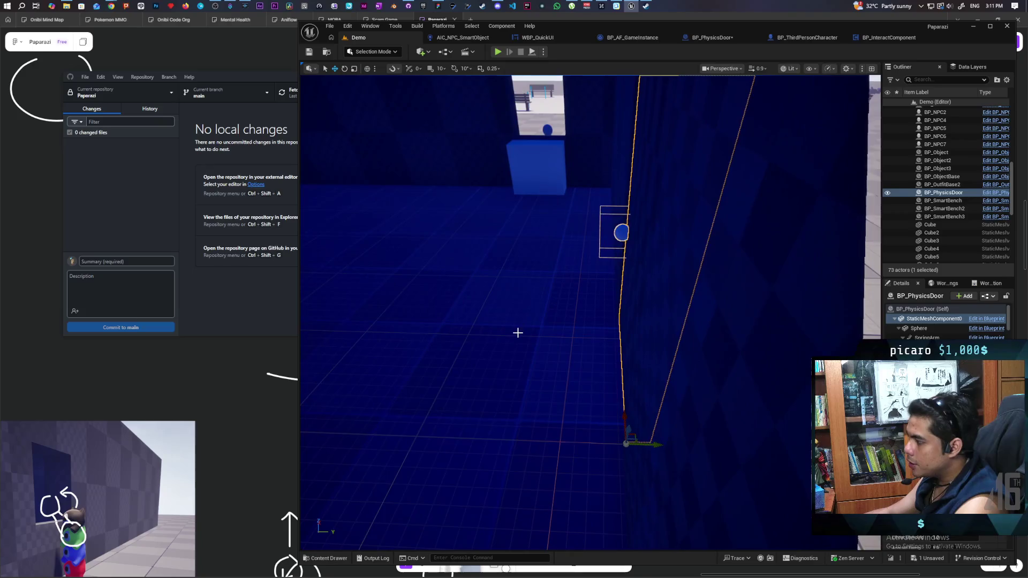
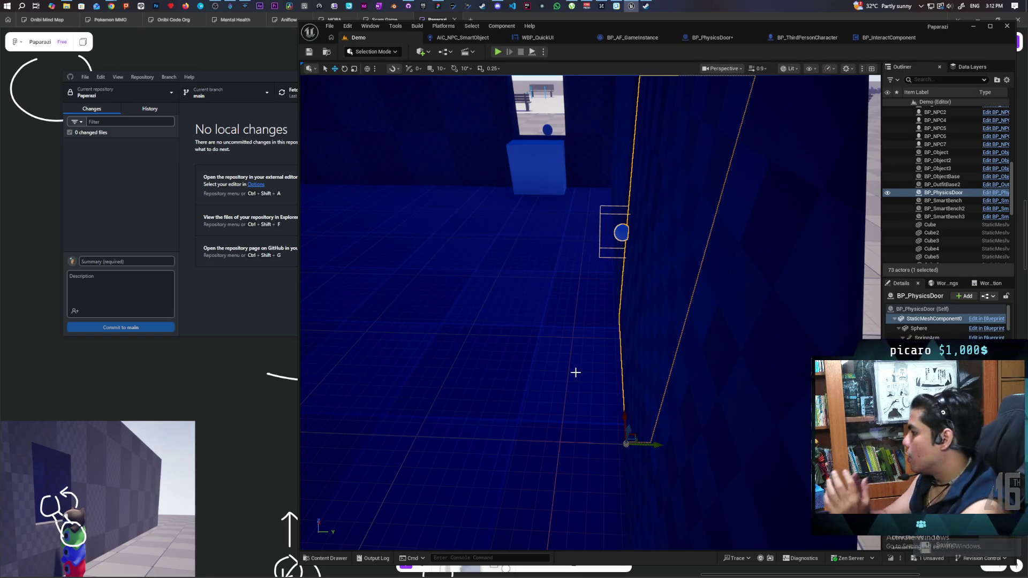
Open BP_PhysicsDoor's event graph and move the group of door nodes lower.
{"action": "left_click", "coordinate": [701, 38]}
{"action": "scroll", "coordinate": [593, 328], "scroll_direction": "down", "scroll_amount": 3}
{"action": "left_click_drag", "start_coordinate": [580, 415], "coordinate": [580, 325]}
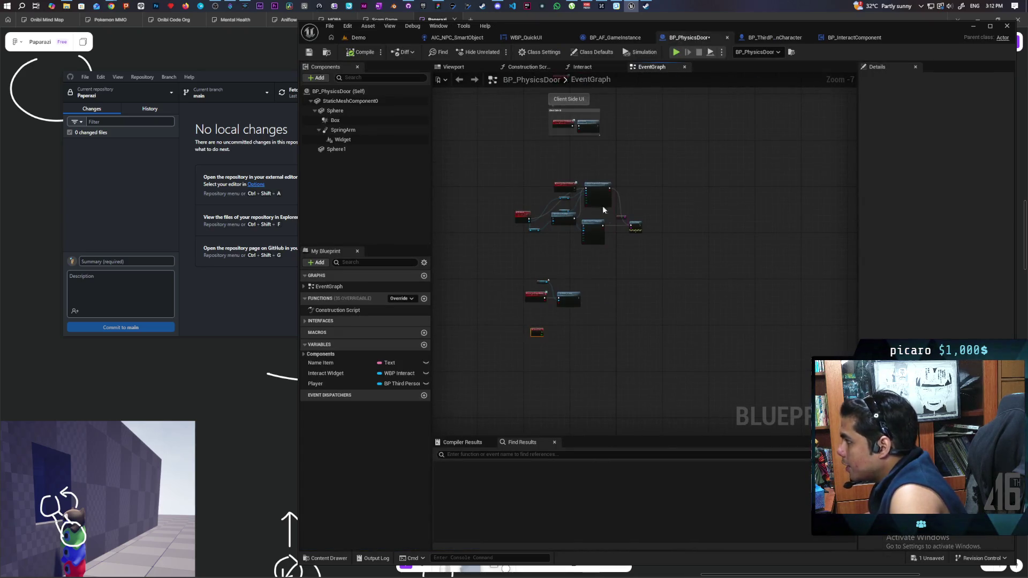
{"action": "scroll", "coordinate": [527, 182], "scroll_direction": "down", "scroll_amount": 3}
{"action": "left_click_drag", "start_coordinate": [524, 180], "coordinate": [514, 280]}
{"action": "scroll", "coordinate": [545, 182], "scroll_direction": "up", "scroll_amount": 6}
{"action": "scroll", "coordinate": [545, 185], "scroll_direction": "down", "scroll_amount": 3}
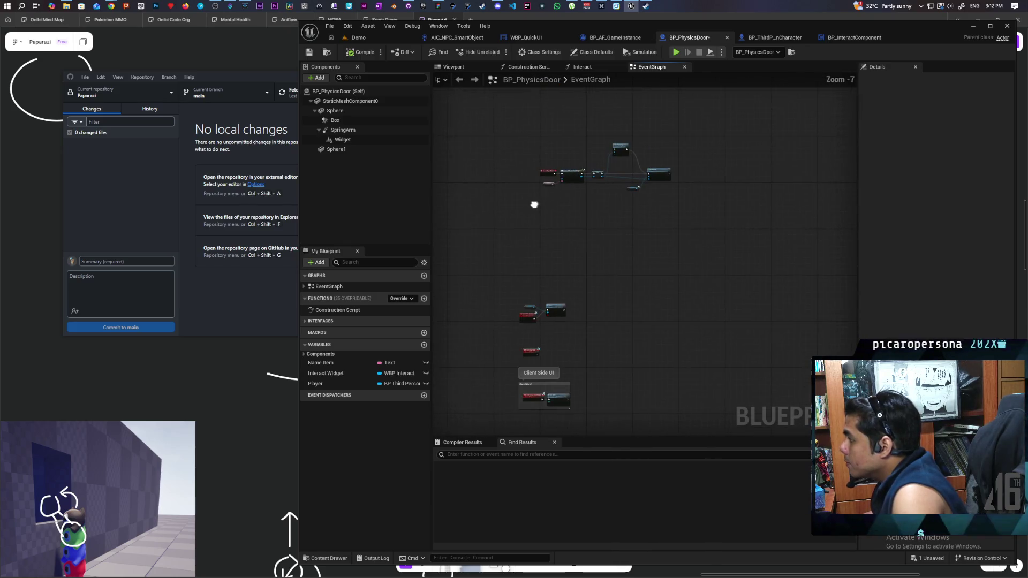
{"action": "left_click_drag", "start_coordinate": [535, 201], "coordinate": [643, 222]}
{"action": "mouse_move", "coordinate": [598, 177]}
{"action": "left_mouse_down"}
{"action": "mouse_move", "coordinate": [578, 273]}
{"action": "mouse_move", "coordinate": [627, 204]}
{"action": "left_mouse_up"}
{"action": "left_click", "coordinate": [587, 316]}
Move the Show node slightly lower, check the Event Tick area, and save the Blueprint.
{"action": "scroll", "coordinate": [559, 294], "scroll_direction": "up", "scroll_amount": 4}
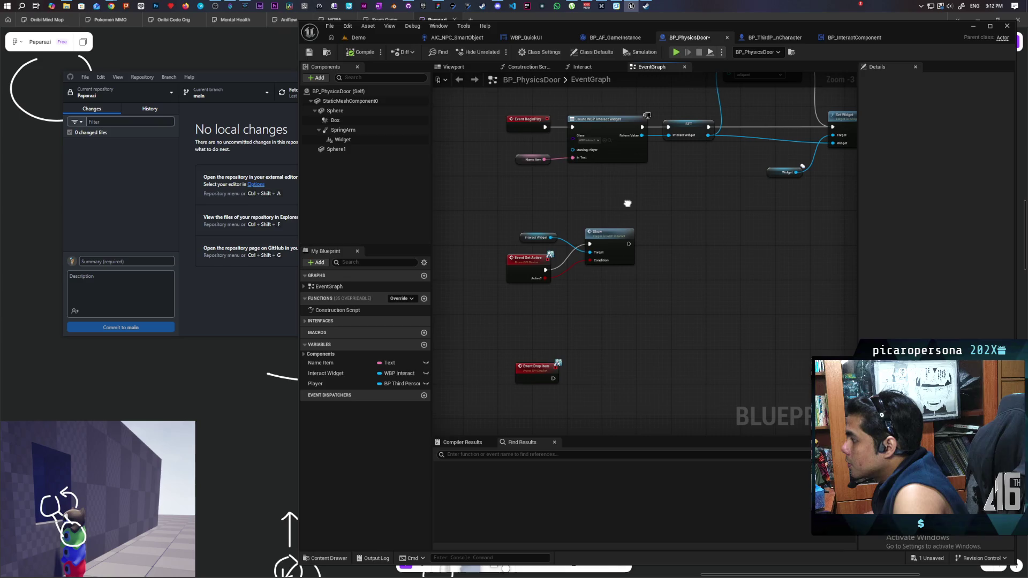
{"action": "mouse_move", "coordinate": [620, 239]}
{"action": "left_mouse_down"}
{"action": "mouse_move", "coordinate": [620, 266]}
{"action": "mouse_move", "coordinate": [666, 207]}
{"action": "mouse_move", "coordinate": [679, 114]}
{"action": "left_mouse_up"}
{"action": "scroll", "coordinate": [691, 251], "scroll_direction": "down", "scroll_amount": 2}
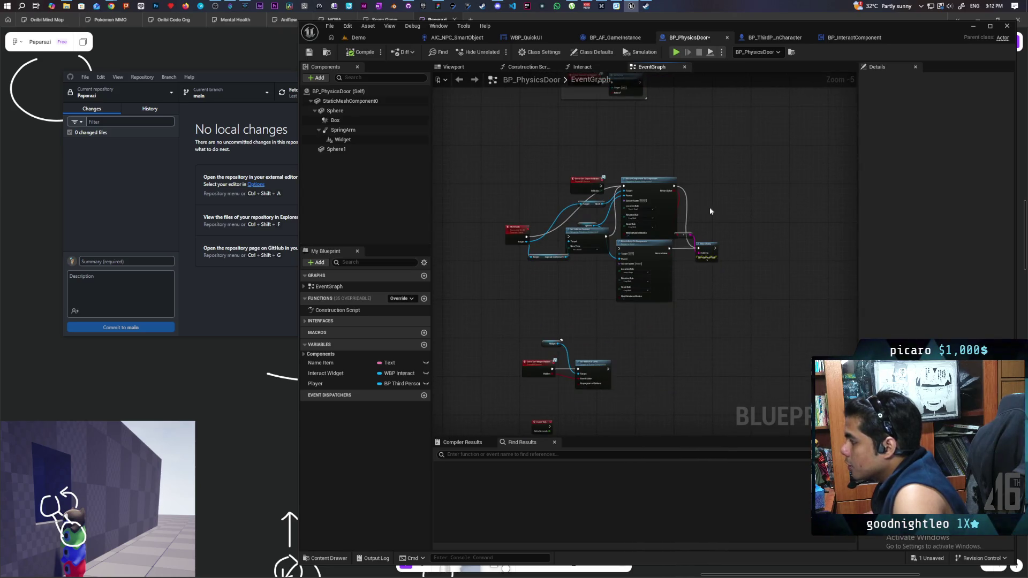
{"action": "scroll", "coordinate": [710, 211], "scroll_direction": "up", "scroll_amount": 2}
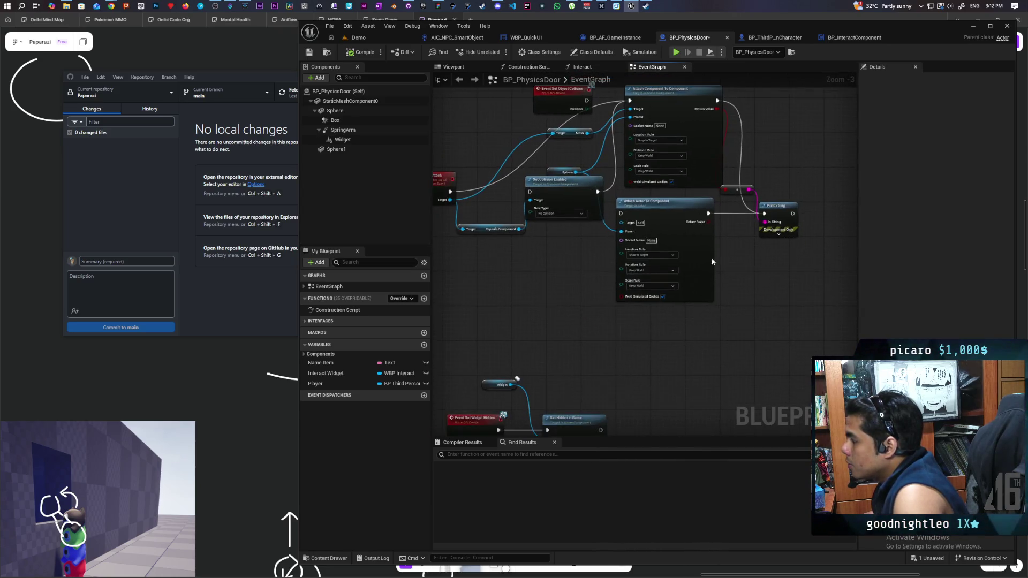
{"action": "left_click_drag", "start_coordinate": [713, 262], "coordinate": [629, 214]}
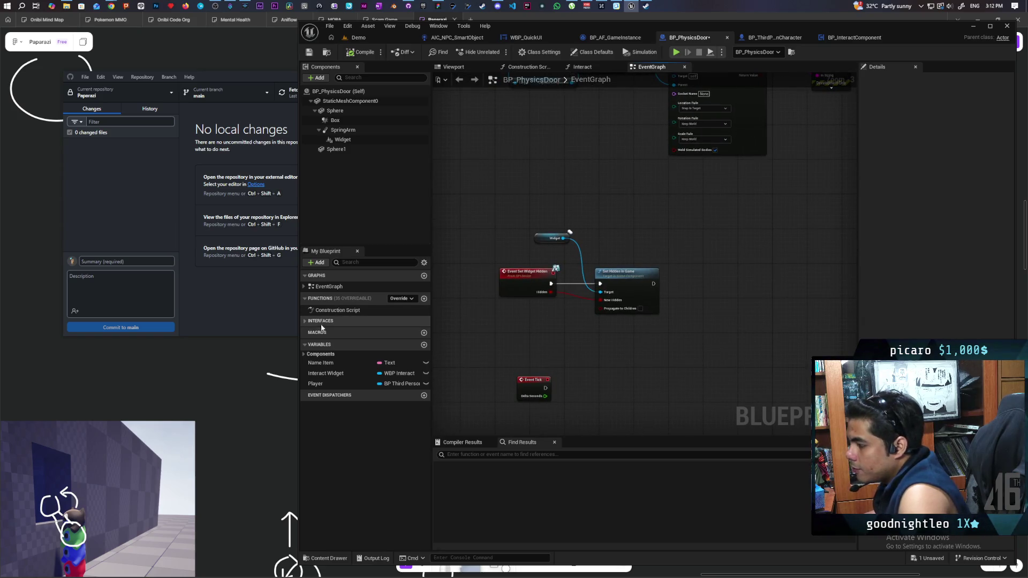
{"action": "left_click", "coordinate": [304, 321]}
{"action": "left_click", "coordinate": [304, 322]}
{"action": "mouse_move", "coordinate": [585, 186]}
{"action": "left_mouse_down"}
{"action": "mouse_move", "coordinate": [533, 249]}
{"action": "mouse_move", "coordinate": [510, 223]}
{"action": "mouse_move", "coordinate": [567, 186]}
{"action": "mouse_move", "coordinate": [605, 205]}
{"action": "left_mouse_up"}
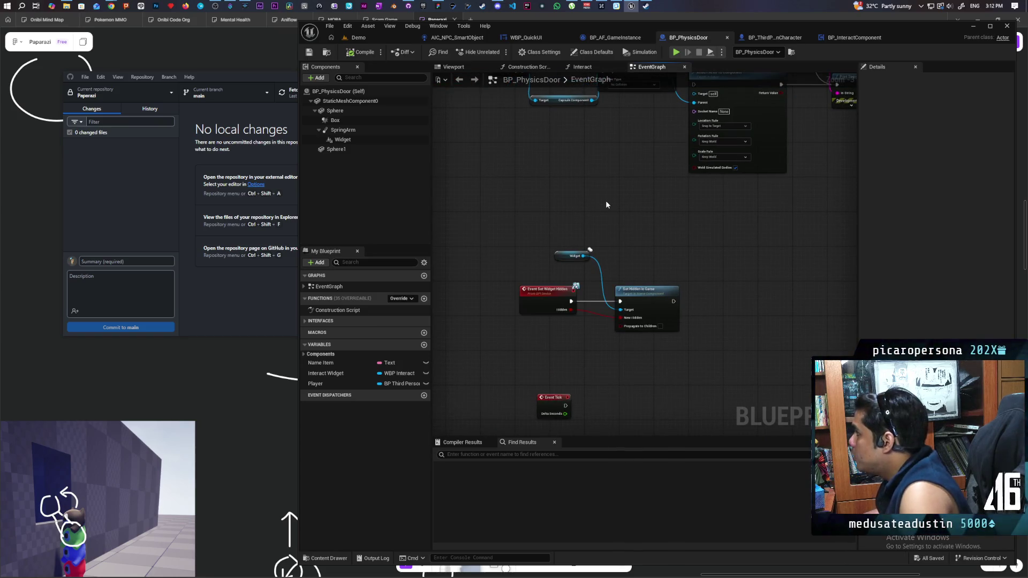
{"action": "key", "text": "ctrl+s"}
{"action": "left_click", "coordinate": [774, 37]}
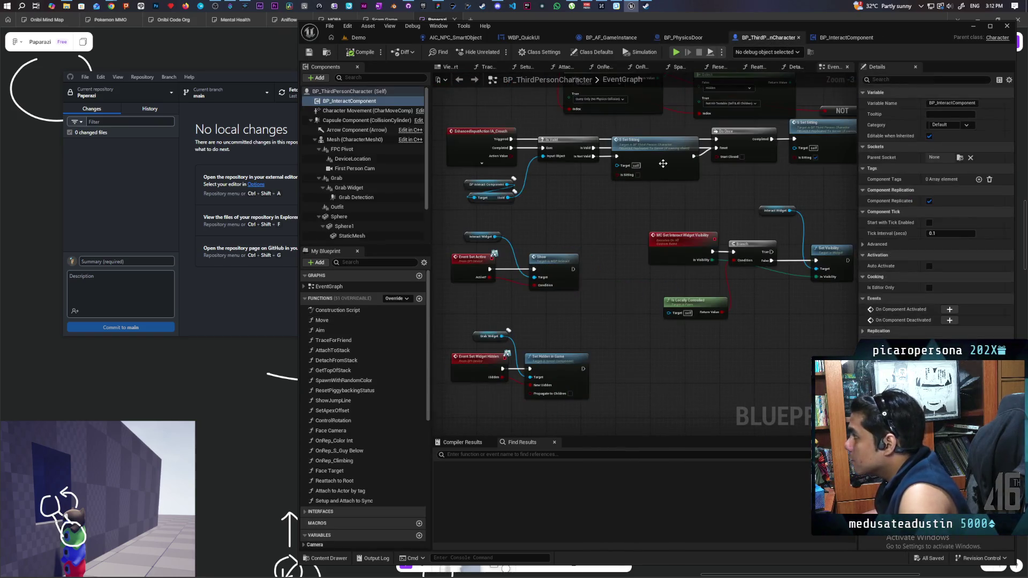
Switch to BP_ThirdPersonCharacter's event graph and pan across its jump input and camera activation nodes.
{"action": "left_click", "coordinate": [851, 38]}
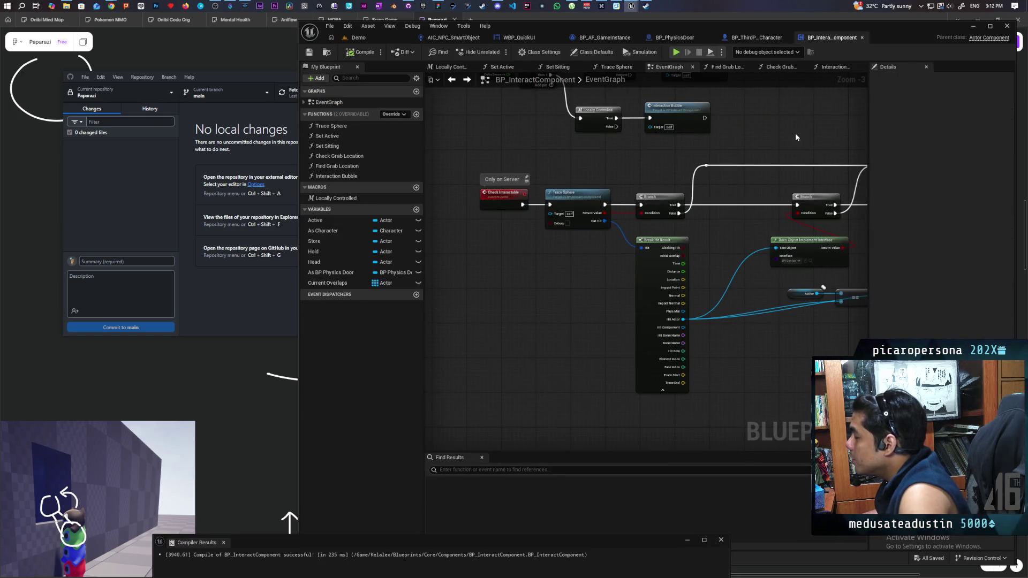
{"action": "left_click", "coordinate": [759, 37]}
{"action": "scroll", "coordinate": [645, 172], "scroll_direction": "up", "scroll_amount": 8}
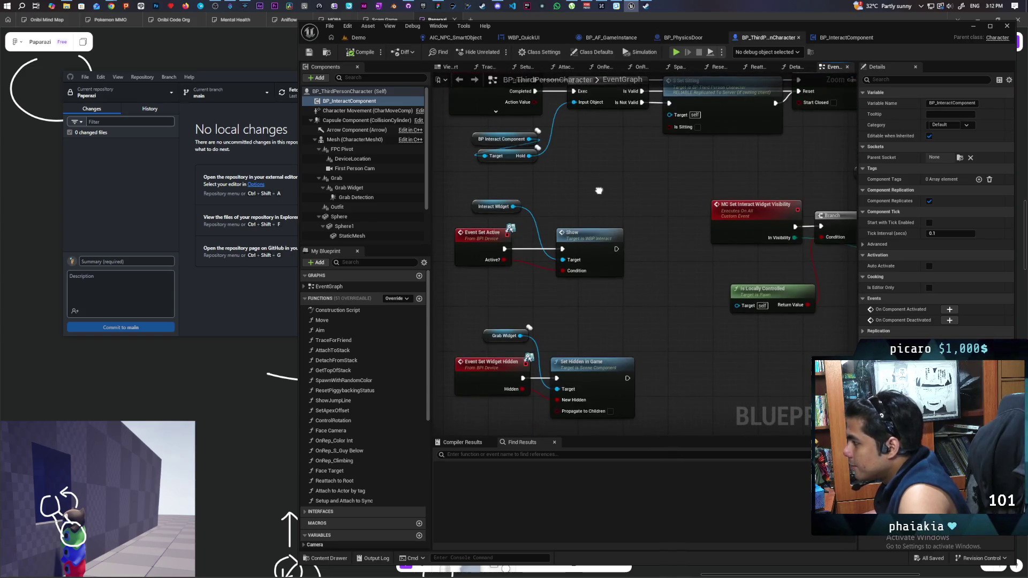
{"action": "scroll", "coordinate": [632, 365], "scroll_direction": "down", "scroll_amount": 5}
{"action": "scroll", "coordinate": [632, 365], "scroll_direction": "up", "scroll_amount": 4}
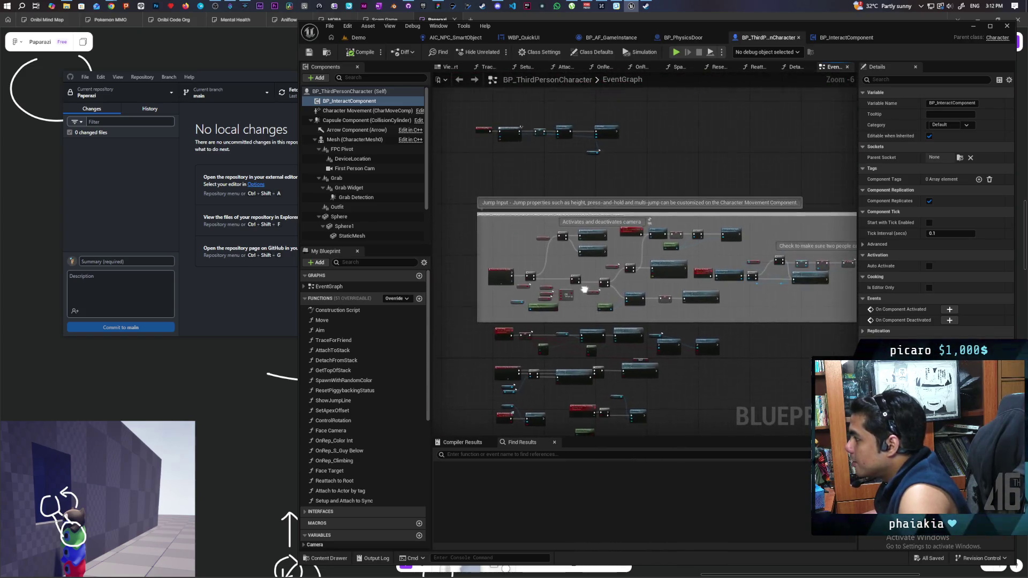
{"action": "mouse_move", "coordinate": [646, 247]}
{"action": "left_mouse_down"}
{"action": "mouse_move", "coordinate": [667, 236]}
{"action": "mouse_move", "coordinate": [654, 224]}
{"action": "left_mouse_up"}
{"action": "scroll", "coordinate": [654, 224], "scroll_direction": "down", "scroll_amount": 6}
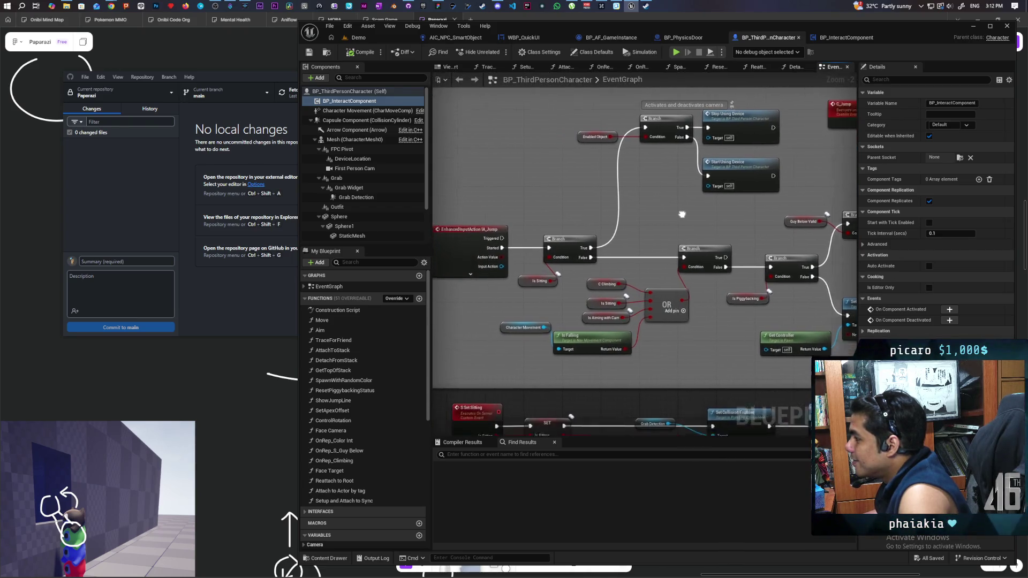
{"action": "mouse_move", "coordinate": [563, 241]}
{"action": "left_mouse_down"}
{"action": "mouse_move", "coordinate": [616, 278]}
{"action": "mouse_move", "coordinate": [663, 232]}
{"action": "mouse_move", "coordinate": [806, 194]}
{"action": "left_mouse_up"}
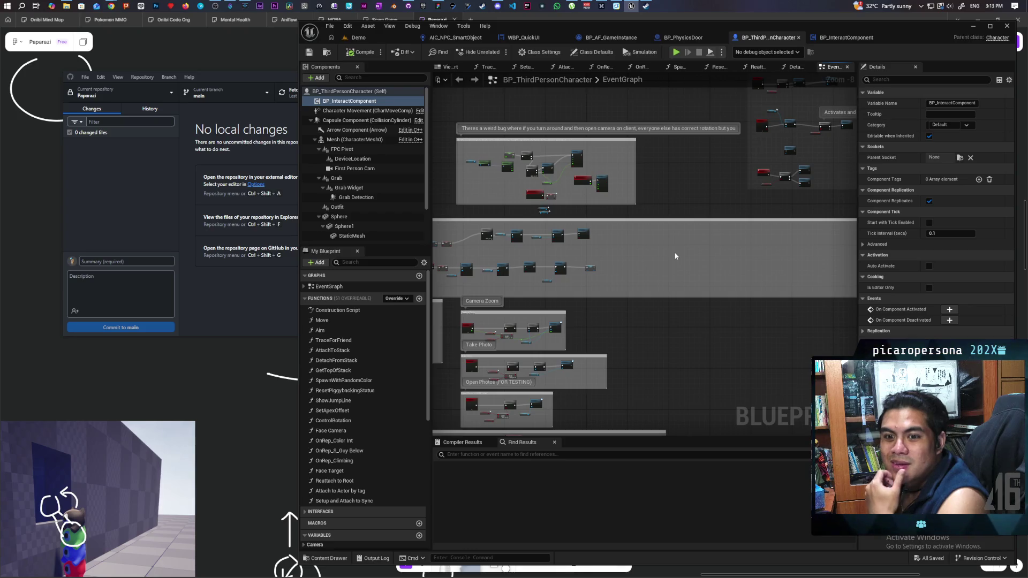
{"action": "mouse_move", "coordinate": [596, 276]}
{"action": "left_mouse_down"}
{"action": "mouse_move", "coordinate": [753, 250]}
{"action": "mouse_move", "coordinate": [672, 244]}
{"action": "mouse_move", "coordinate": [702, 234]}
{"action": "mouse_move", "coordinate": [687, 238]}
{"action": "left_mouse_up"}
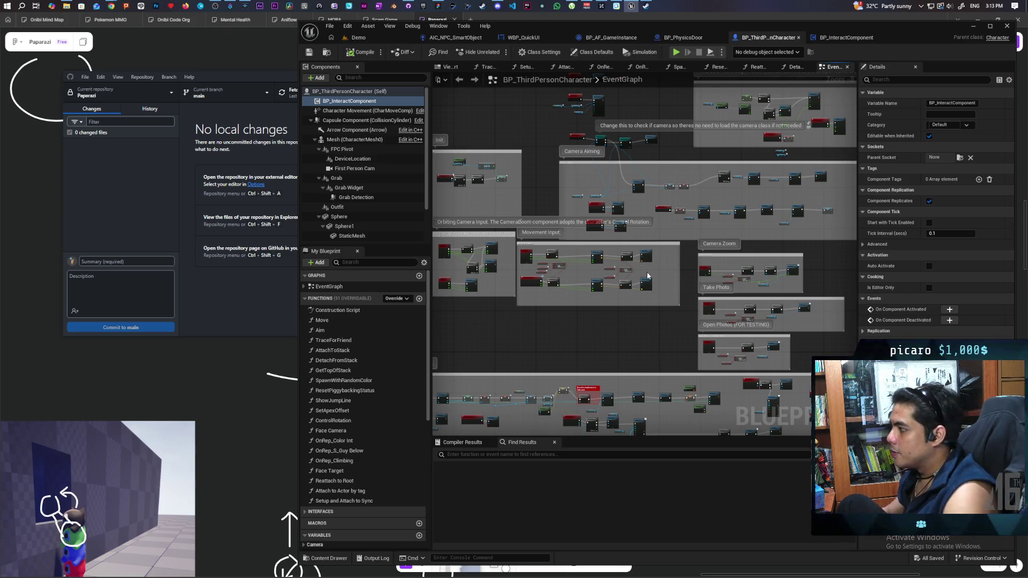
{"action": "scroll", "coordinate": [647, 276], "scroll_direction": "up", "scroll_amount": 8}
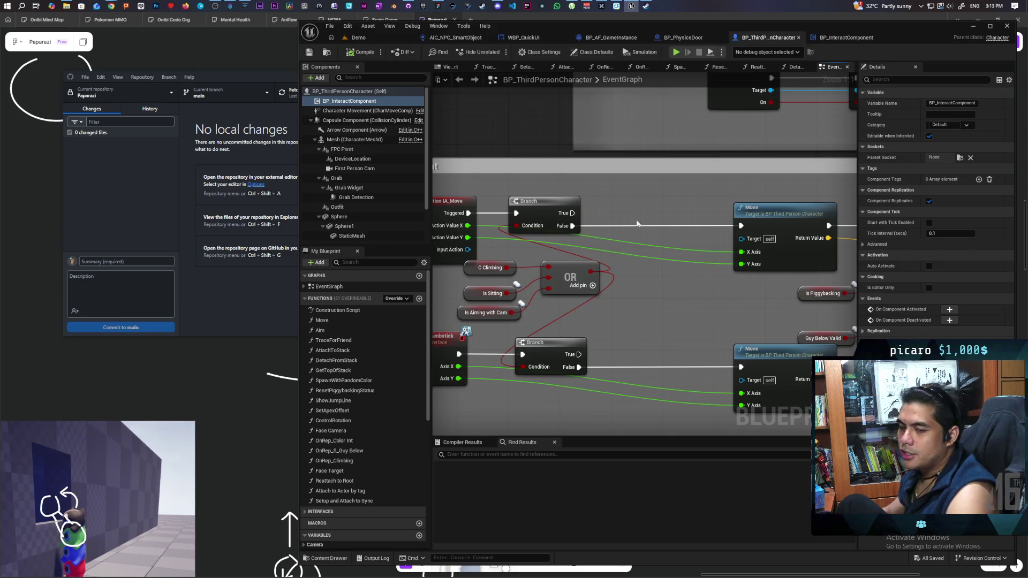
{"action": "scroll", "coordinate": [669, 251], "scroll_direction": "down", "scroll_amount": 4}
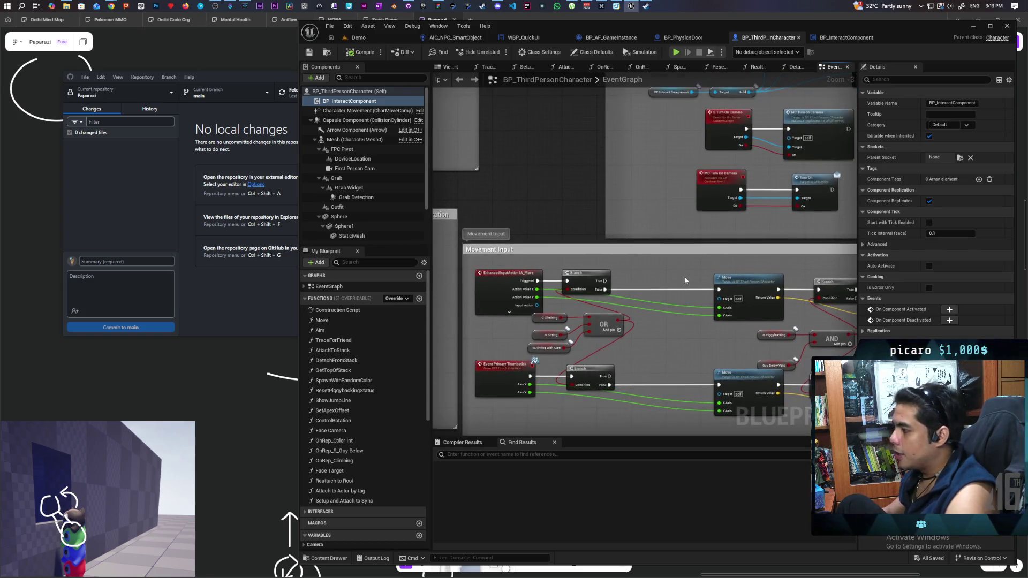
{"action": "left_click_drag", "start_coordinate": [615, 289], "coordinate": [543, 279]}
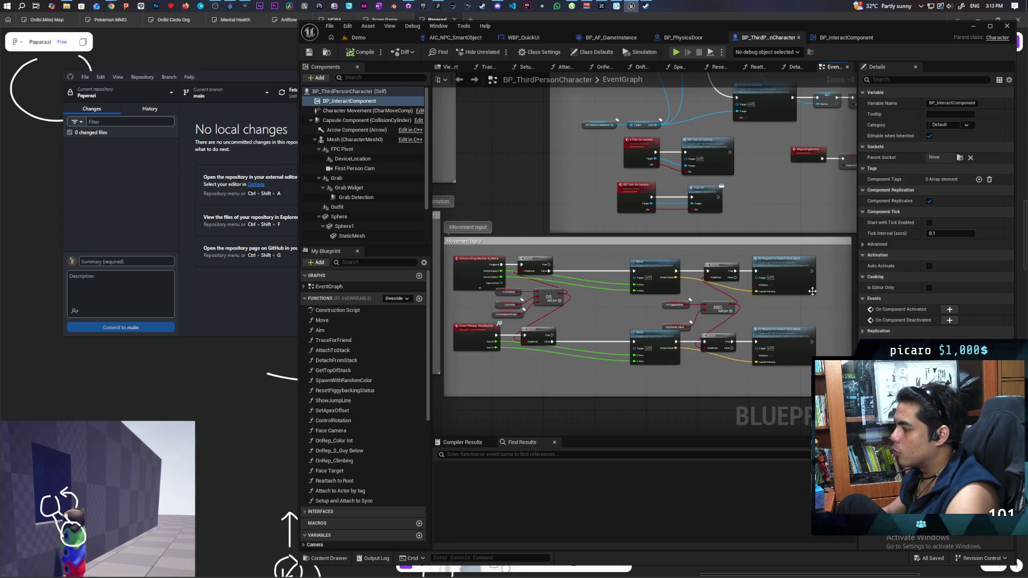
{"action": "scroll", "coordinate": [589, 246], "scroll_direction": "down", "scroll_amount": 2}
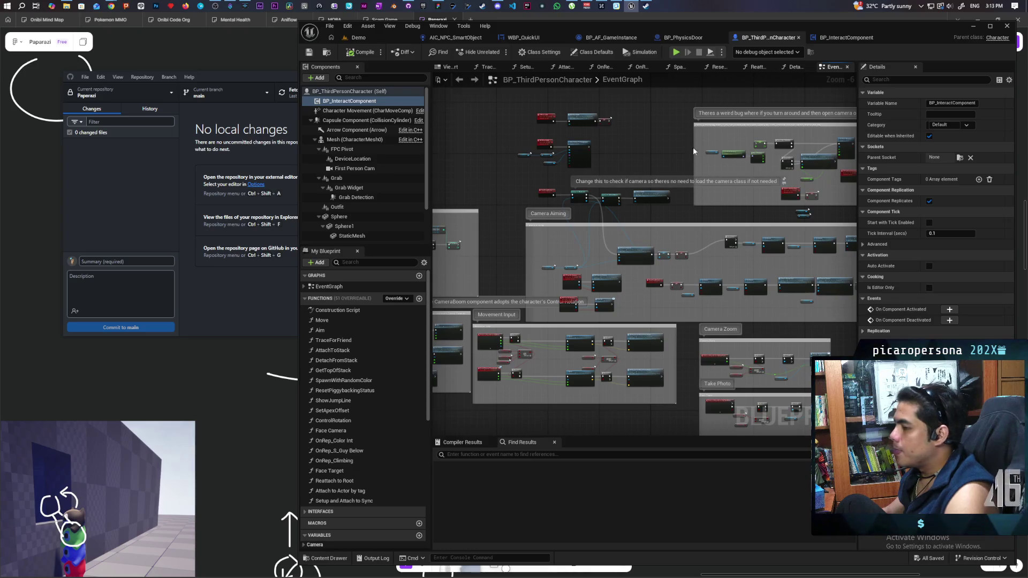
{"action": "left_click", "coordinate": [842, 38]}
{"action": "scroll", "coordinate": [567, 201], "scroll_direction": "down", "scroll_amount": 5}
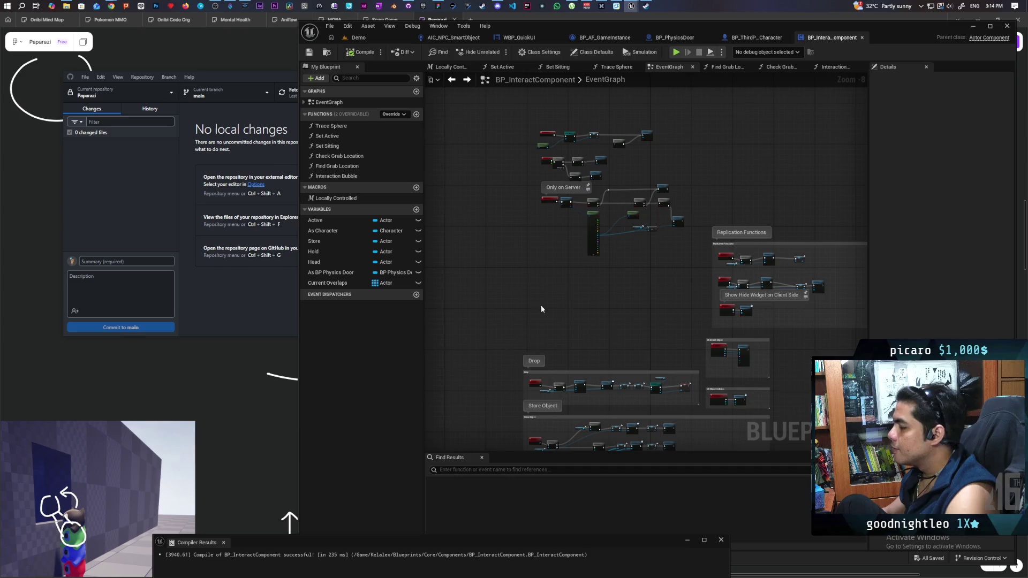
{"action": "scroll", "coordinate": [549, 184], "scroll_direction": "up", "scroll_amount": 2}
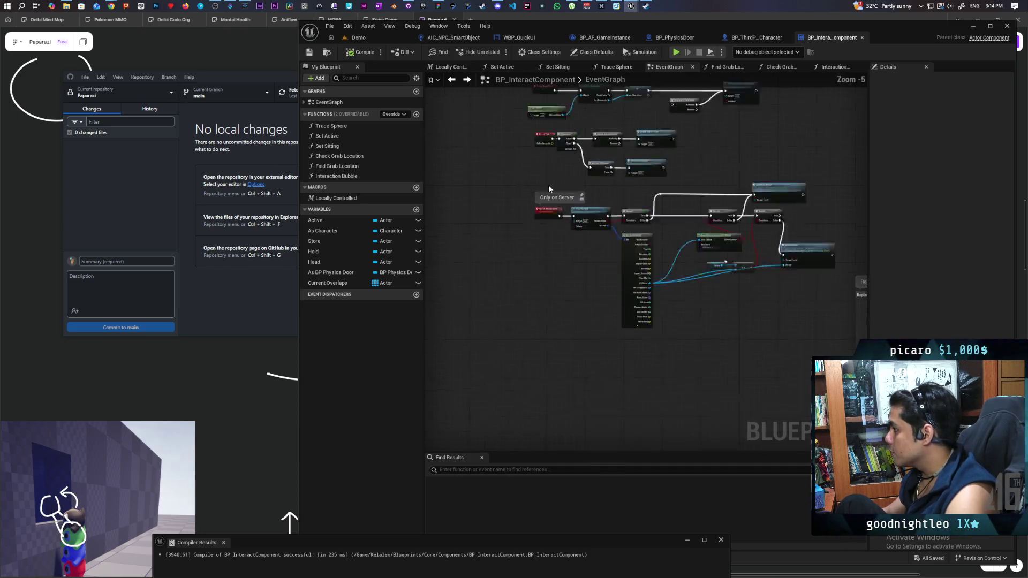
{"action": "scroll", "coordinate": [533, 278], "scroll_direction": "up", "scroll_amount": 2}
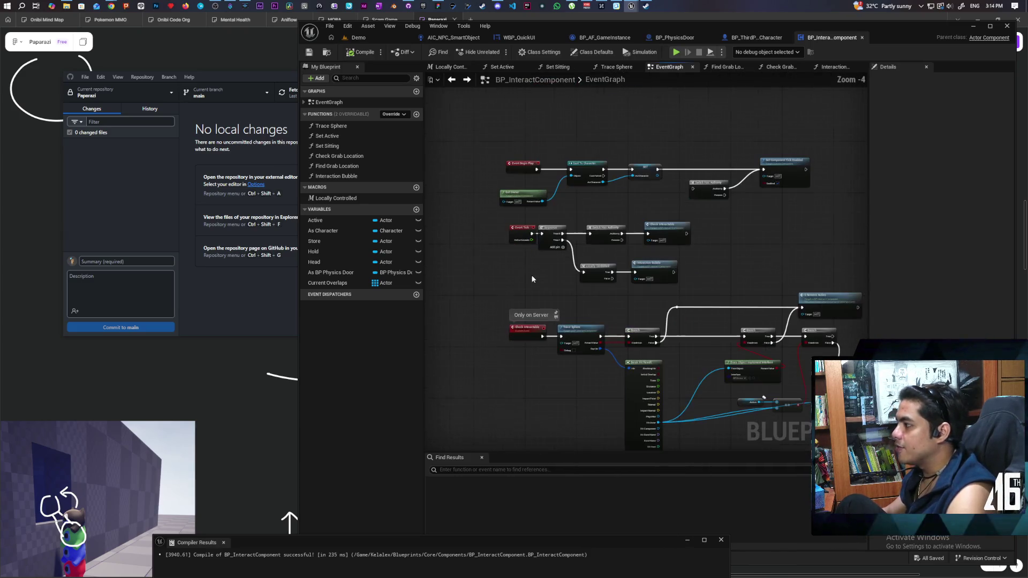
{"action": "left_click", "coordinate": [755, 37]}
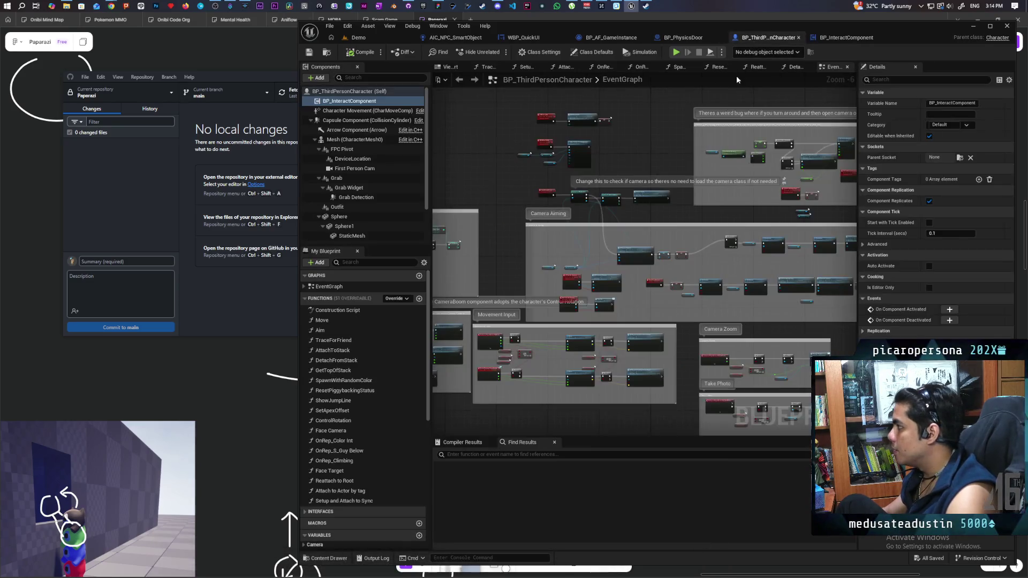
{"action": "scroll", "coordinate": [632, 149], "scroll_direction": "up", "scroll_amount": 3}
{"action": "scroll", "coordinate": [626, 144], "scroll_direction": "down", "scroll_amount": 2}
{"action": "mouse_move", "coordinate": [625, 145]}
{"action": "left_mouse_down"}
{"action": "mouse_move", "coordinate": [622, 171]}
{"action": "mouse_move", "coordinate": [612, 148]}
{"action": "mouse_move", "coordinate": [601, 159]}
{"action": "mouse_move", "coordinate": [604, 148]}
{"action": "left_mouse_up"}
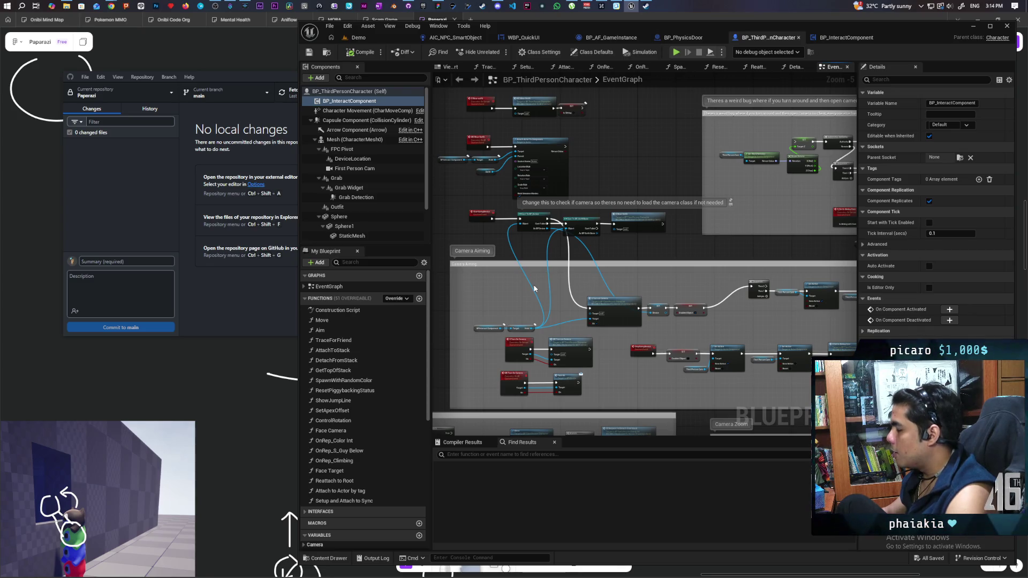
{"action": "left_click_drag", "start_coordinate": [600, 176], "coordinate": [603, 170]}
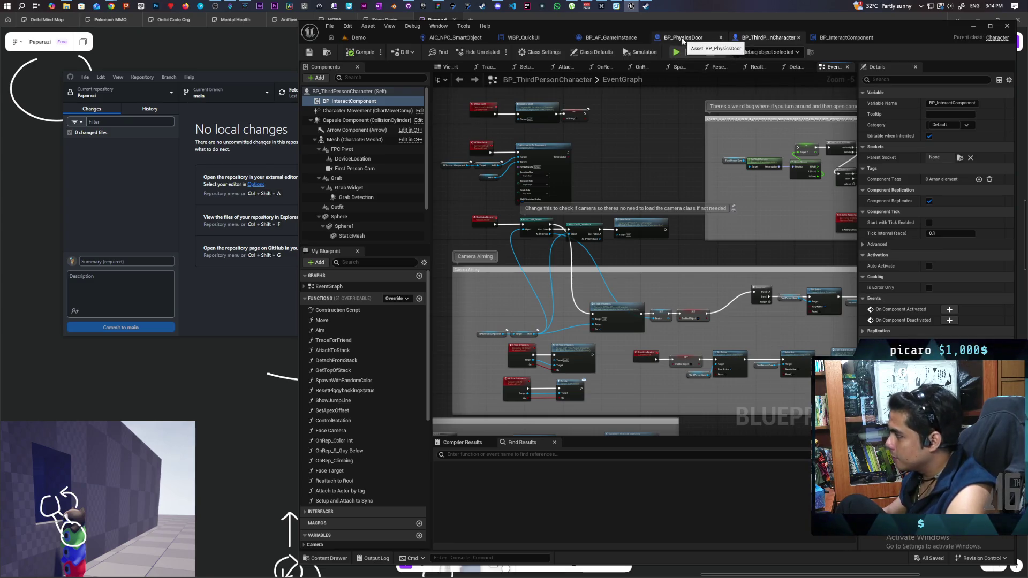
{"action": "left_click", "coordinate": [683, 41]}
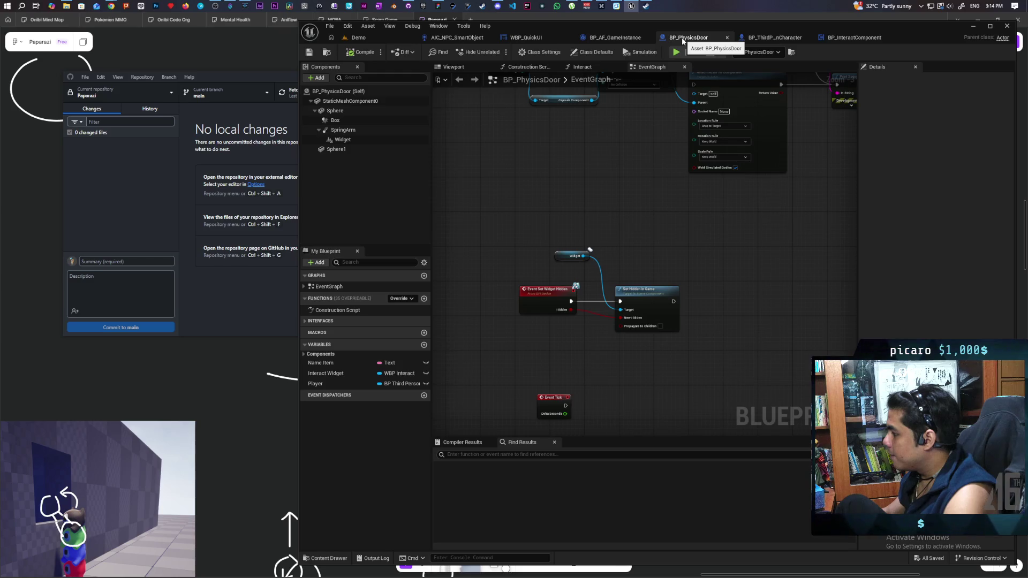
{"action": "left_click", "coordinate": [755, 38]}
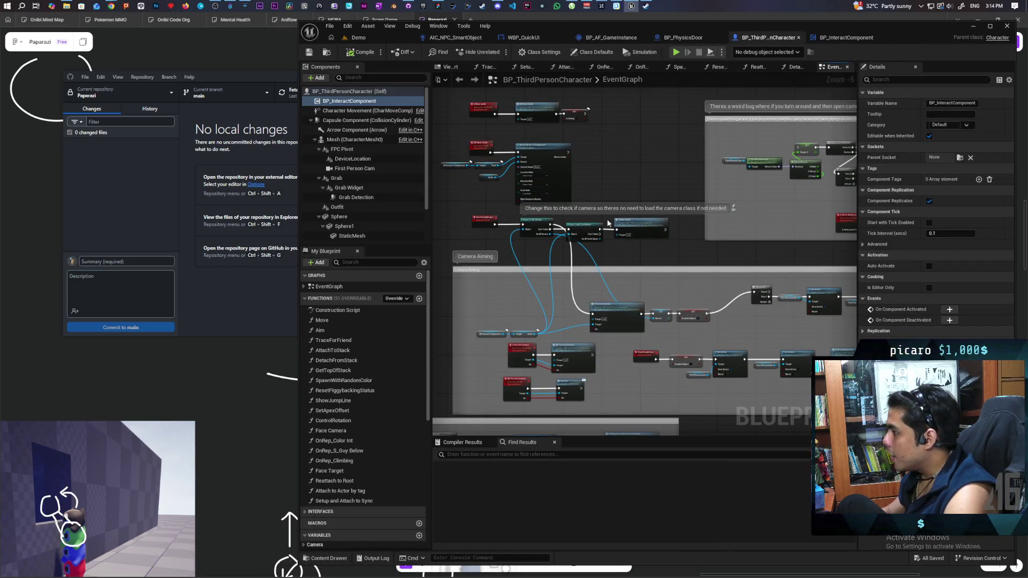
{"action": "scroll", "coordinate": [490, 252], "scroll_direction": "up", "scroll_amount": 1}
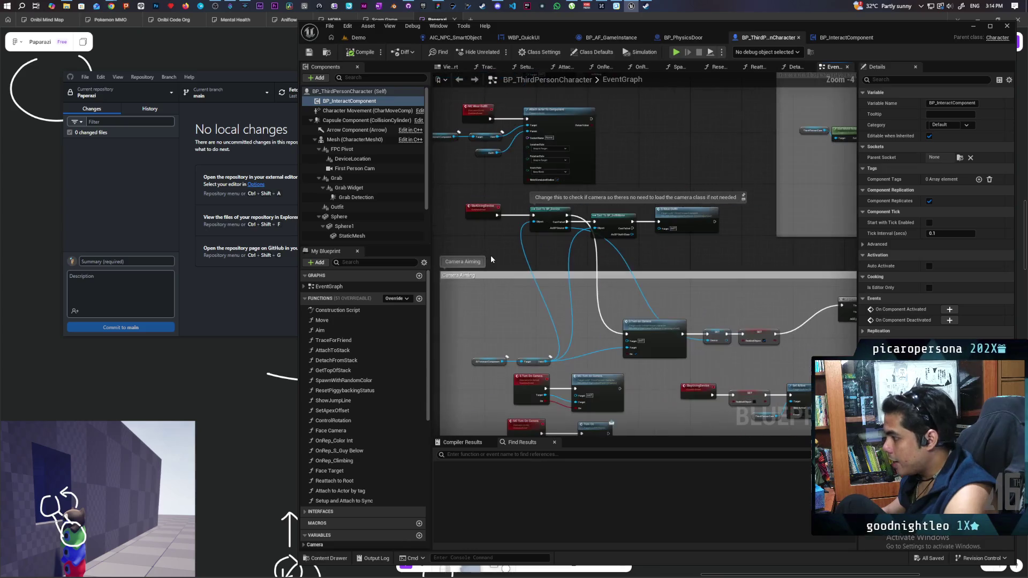
{"action": "mouse_move", "coordinate": [493, 307]}
{"action": "left_mouse_down"}
{"action": "mouse_move", "coordinate": [589, 215]}
{"action": "mouse_move", "coordinate": [686, 82]}
{"action": "mouse_move", "coordinate": [604, 150]}
{"action": "left_mouse_up"}
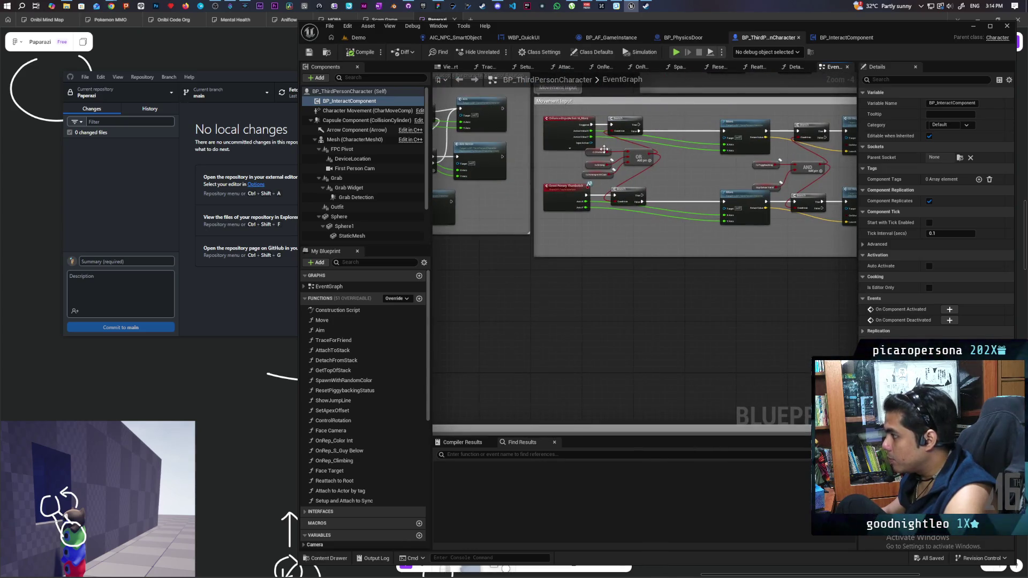
{"action": "scroll", "coordinate": [604, 150], "scroll_direction": "down", "scroll_amount": 4}
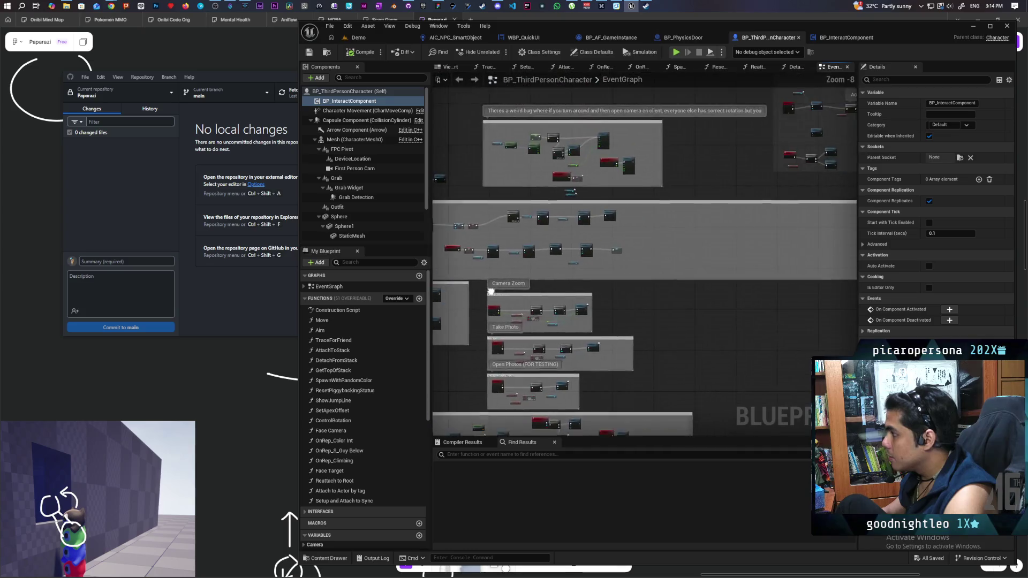
{"action": "scroll", "coordinate": [491, 292], "scroll_direction": "down", "scroll_amount": 3}
{"action": "scroll", "coordinate": [642, 278], "scroll_direction": "down", "scroll_amount": 1}
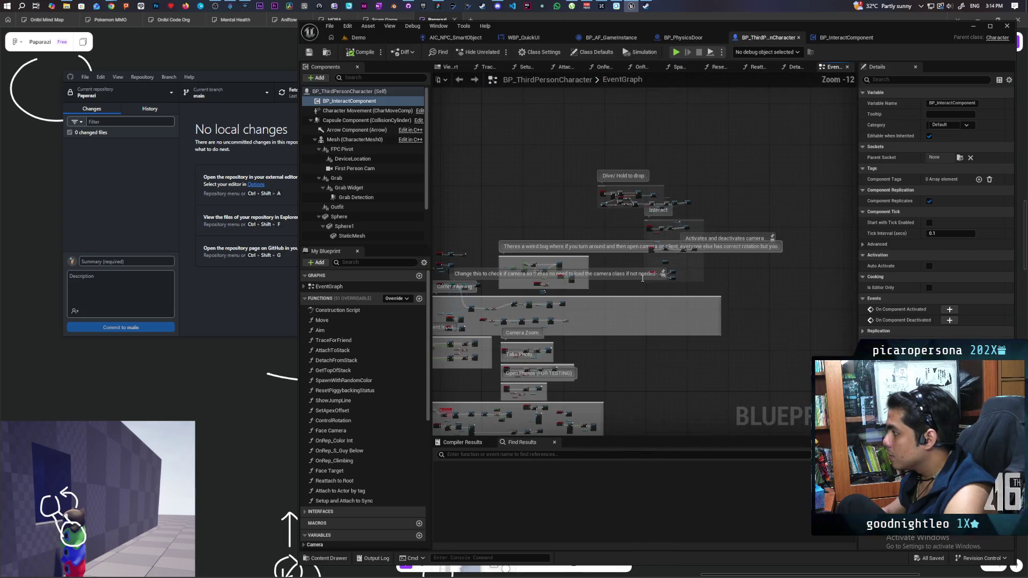
{"action": "scroll", "coordinate": [580, 272], "scroll_direction": "up", "scroll_amount": 1}
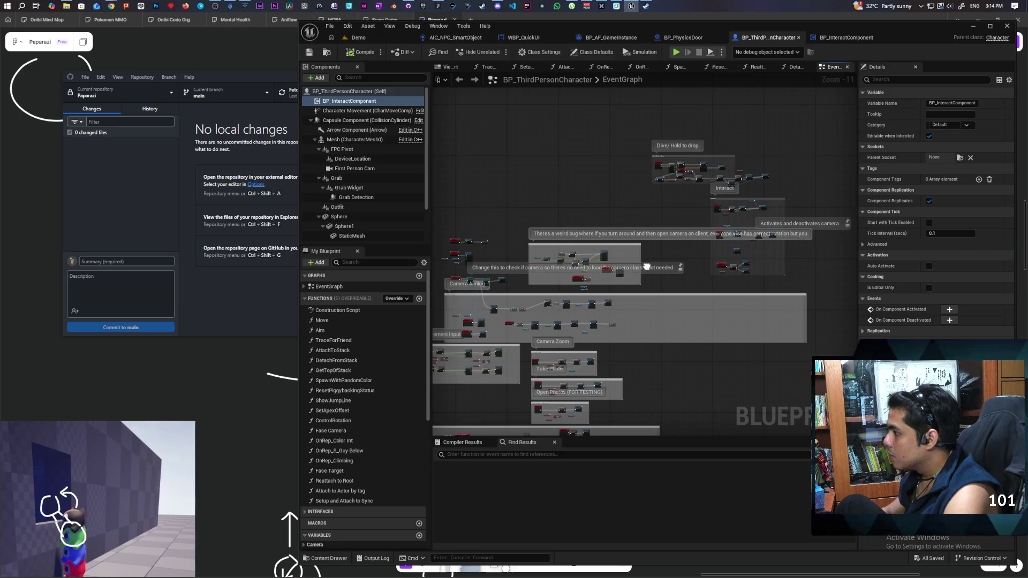
{"action": "left_click_drag", "start_coordinate": [647, 266], "coordinate": [704, 160]}
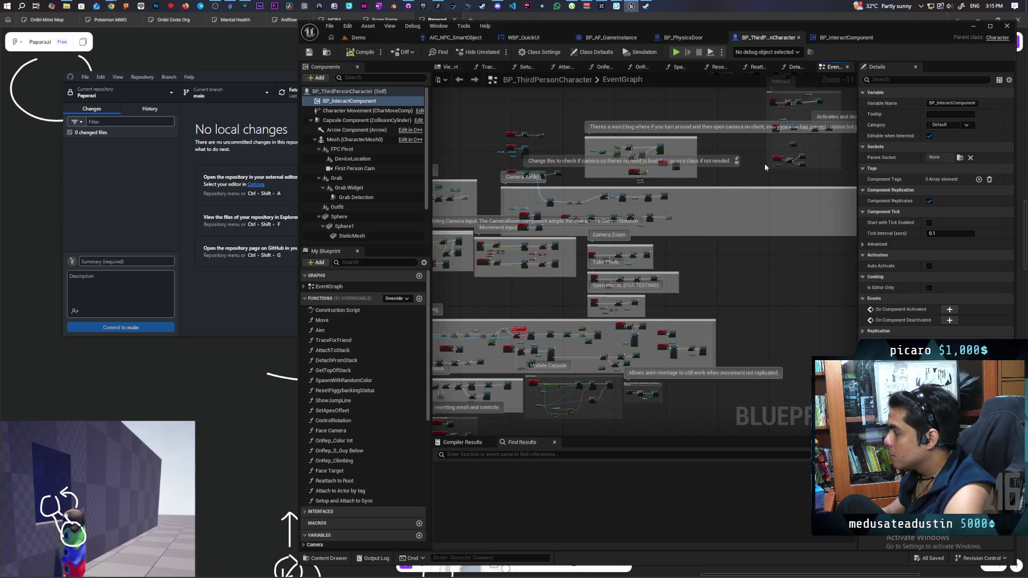
{"action": "mouse_move", "coordinate": [697, 233]}
{"action": "left_mouse_down"}
{"action": "mouse_move", "coordinate": [706, 248]}
{"action": "mouse_move", "coordinate": [750, 232]}
{"action": "mouse_move", "coordinate": [794, 233]}
{"action": "left_mouse_up"}
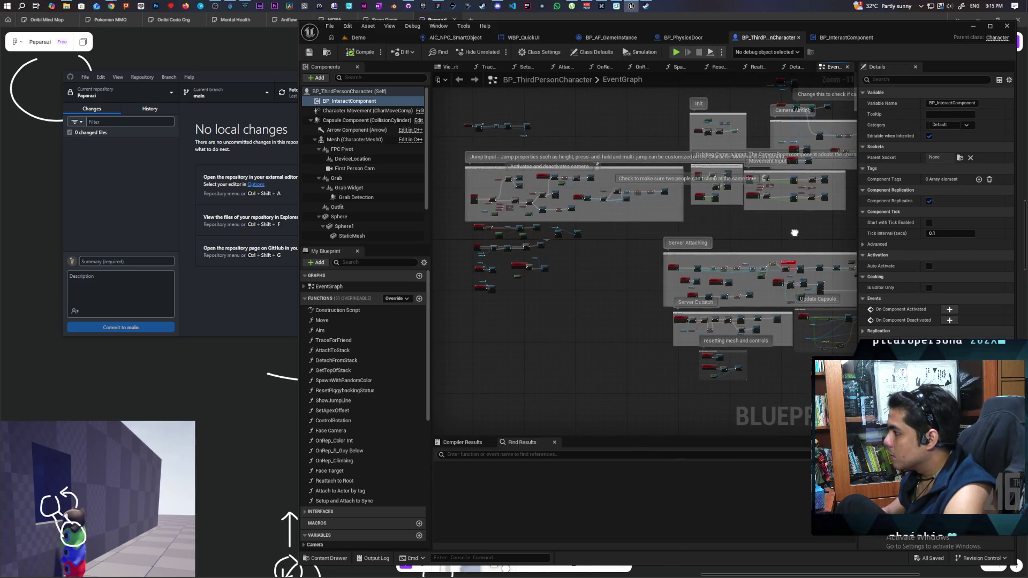
{"action": "scroll", "coordinate": [623, 204], "scroll_direction": "up", "scroll_amount": 7}
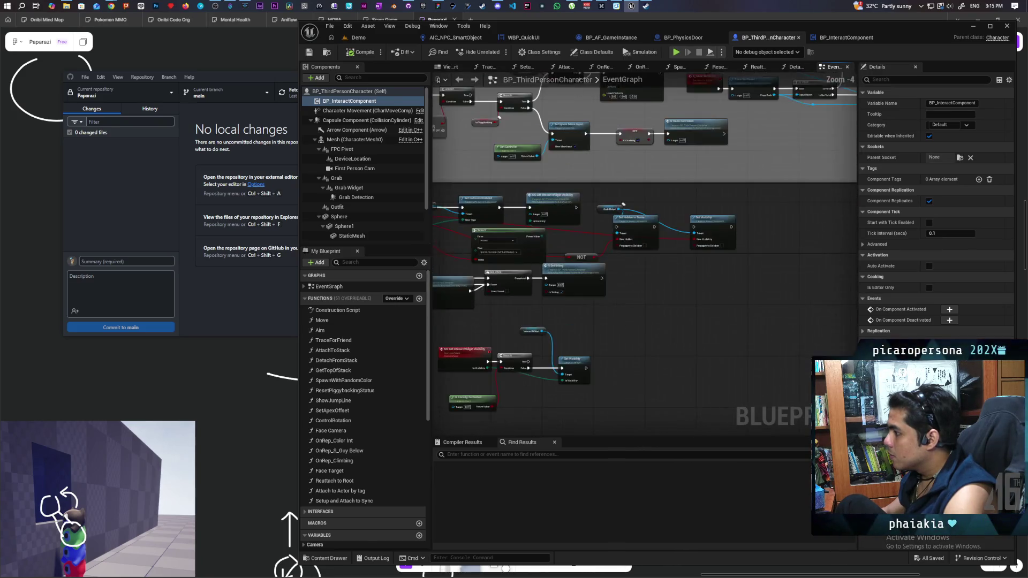
{"action": "scroll", "coordinate": [623, 205], "scroll_direction": "down", "scroll_amount": 3}
{"action": "scroll", "coordinate": [637, 260], "scroll_direction": "up", "scroll_amount": 3}
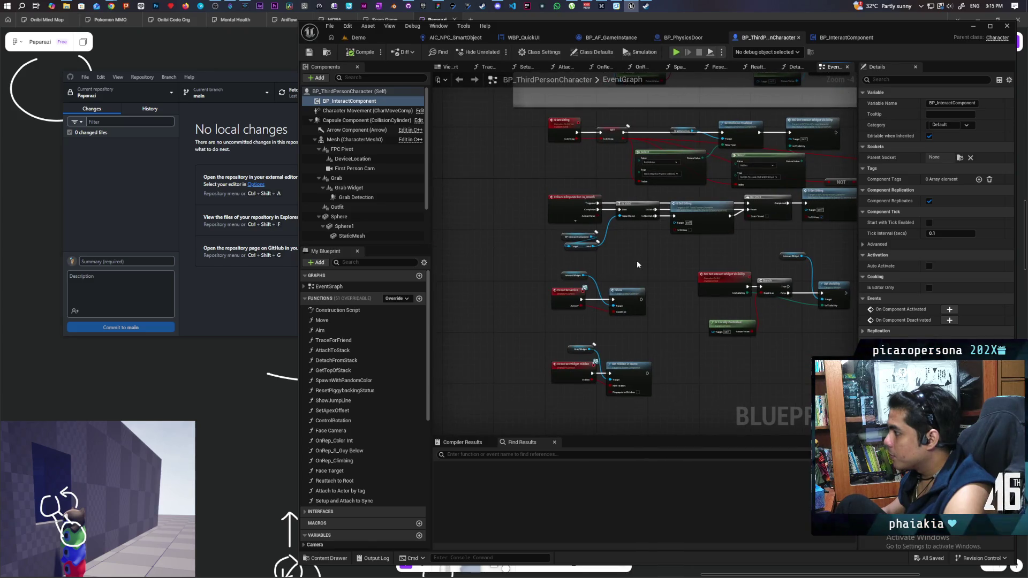
{"action": "scroll", "coordinate": [637, 261], "scroll_direction": "down", "scroll_amount": 3}
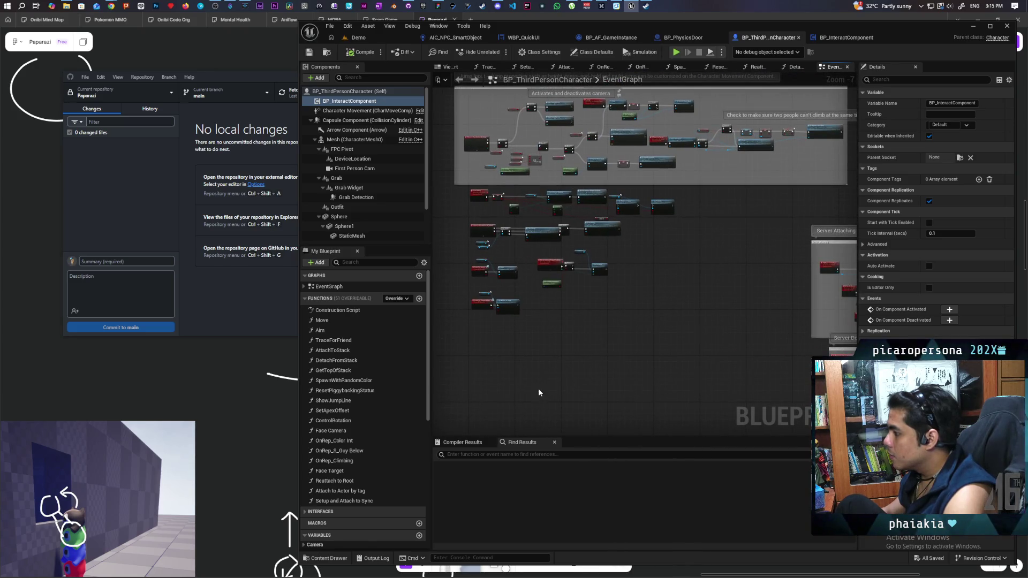
{"action": "left_click", "coordinate": [502, 444]}
Search the Blueprint for 'interact' and jump to the IA_Interact input event.
{"action": "type", "text": "intereact"}
{"action": "key", "text": "BackSpace"}
{"action": "key", "text": "BackSpace"}
{"action": "key", "text": "BackSpace"}
{"action": "type", "text": "ac"}
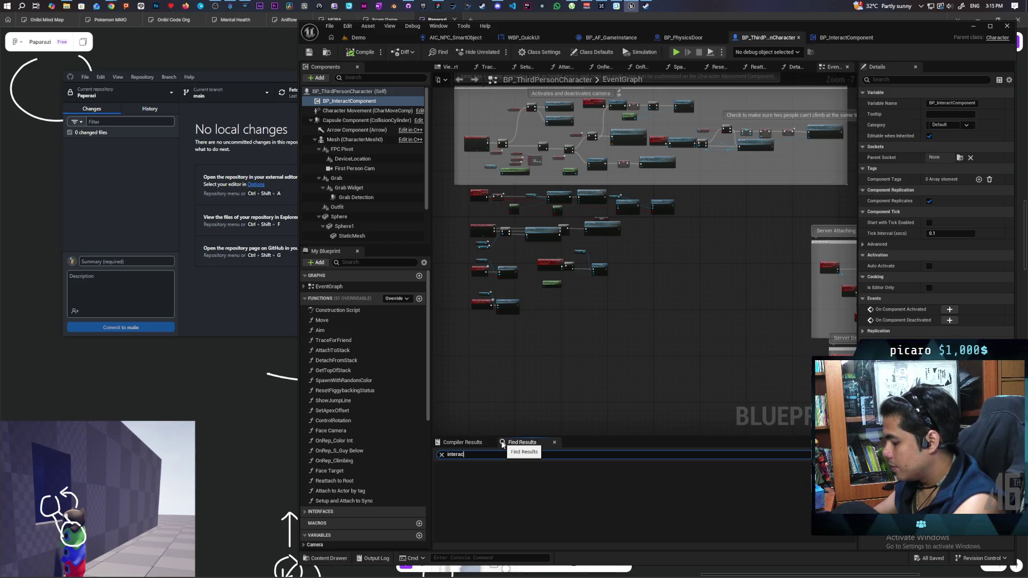
{"action": "type", "text": "t"}
{"action": "key", "text": "Return"}
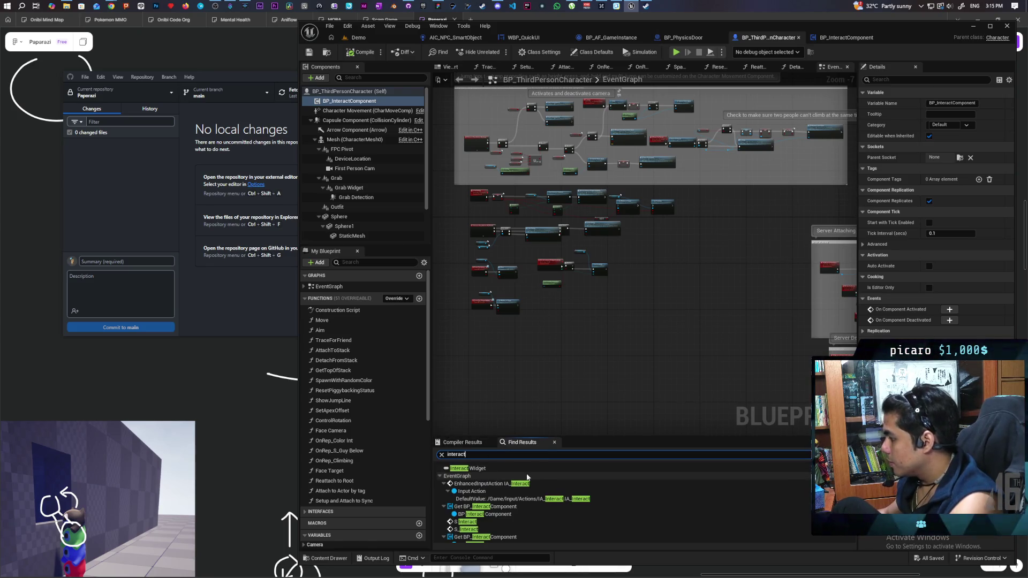
{"action": "double_click", "coordinate": [510, 484]}
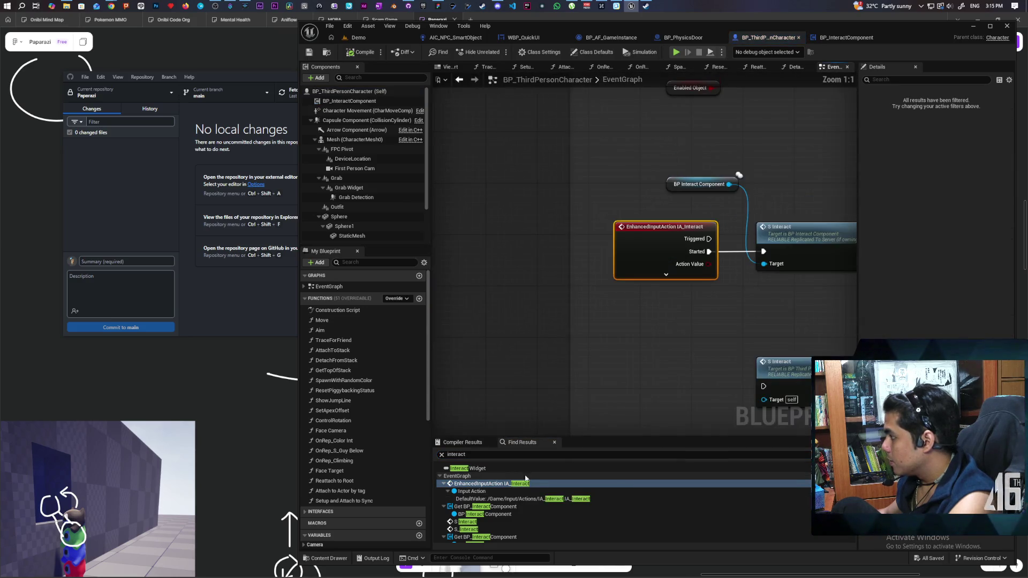
Follow the S Interact call into BP_InteractComponent's S Interact server event.
{"action": "scroll", "coordinate": [471, 353], "scroll_direction": "down", "scroll_amount": 5}
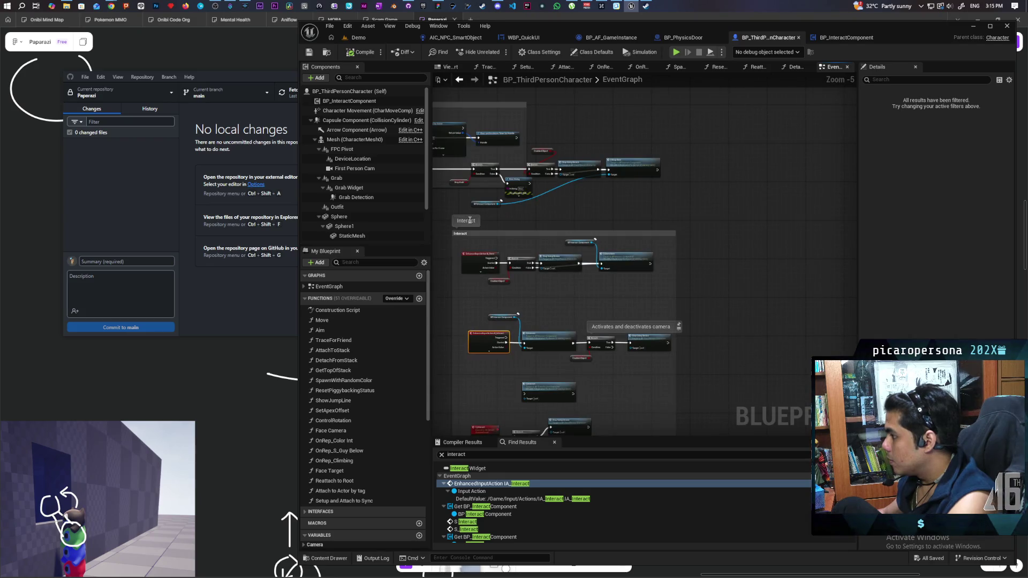
{"action": "left_click", "coordinate": [442, 455]}
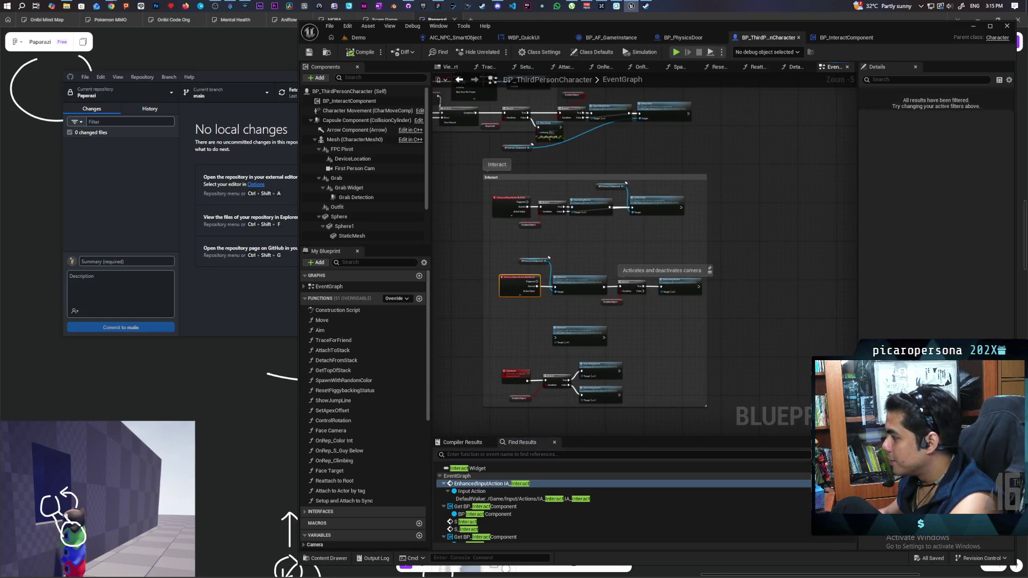
{"action": "scroll", "coordinate": [553, 328], "scroll_direction": "up", "scroll_amount": 5}
{"action": "scroll", "coordinate": [559, 312], "scroll_direction": "down", "scroll_amount": 3}
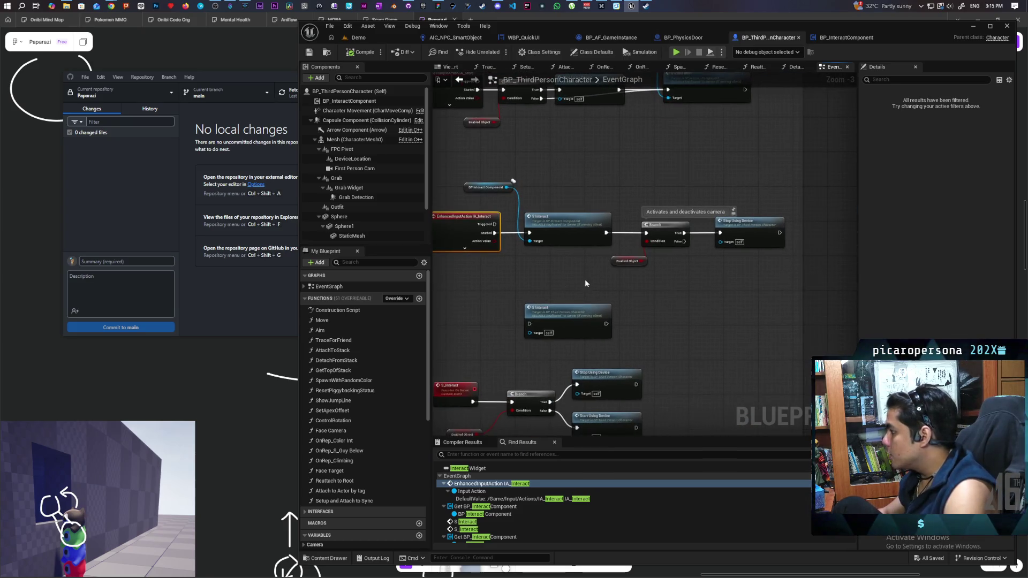
{"action": "left_click_drag", "start_coordinate": [620, 278], "coordinate": [620, 261]}
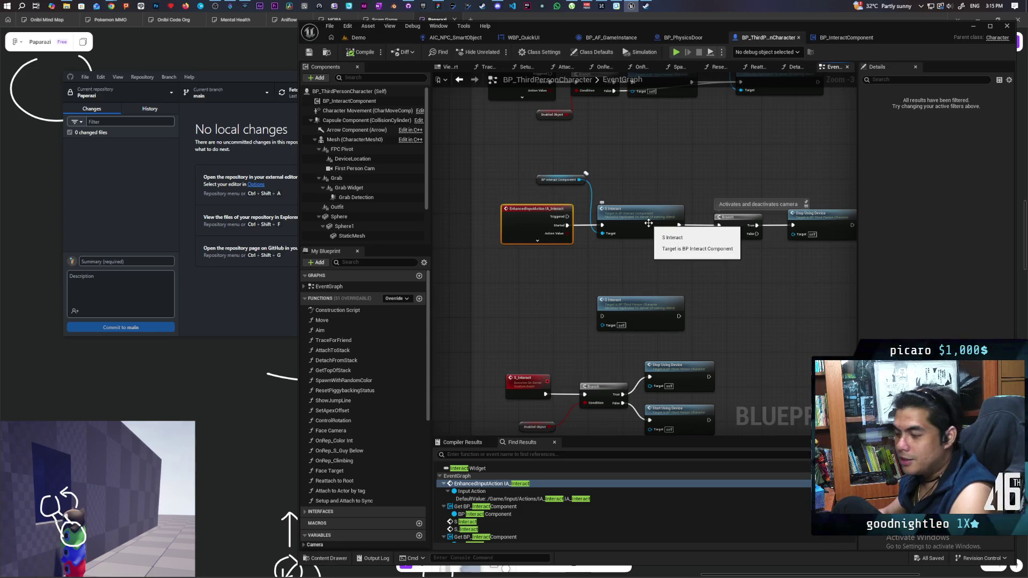
{"action": "double_click", "coordinate": [648, 224]}
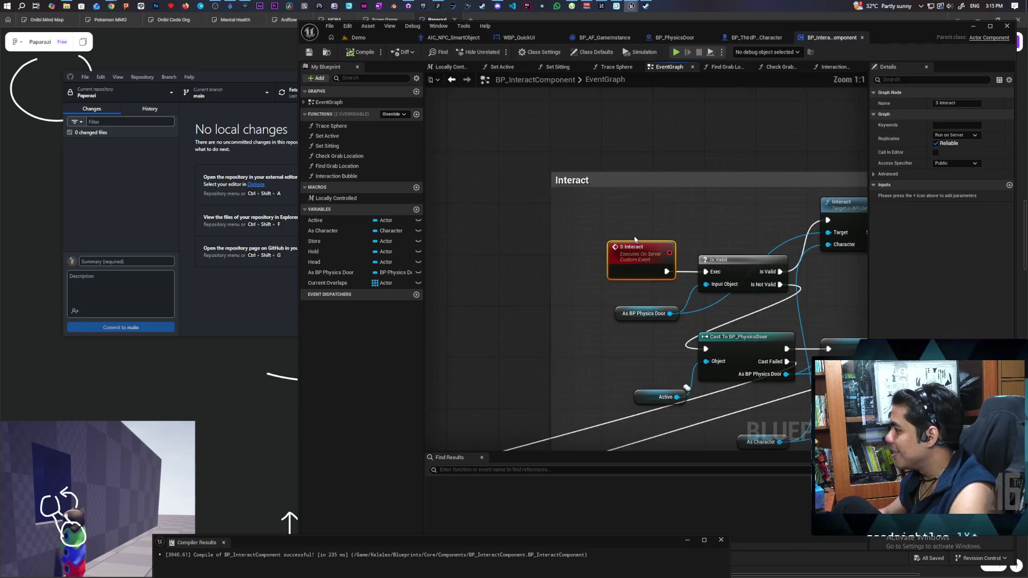
{"action": "scroll", "coordinate": [636, 239], "scroll_direction": "down", "scroll_amount": 3}
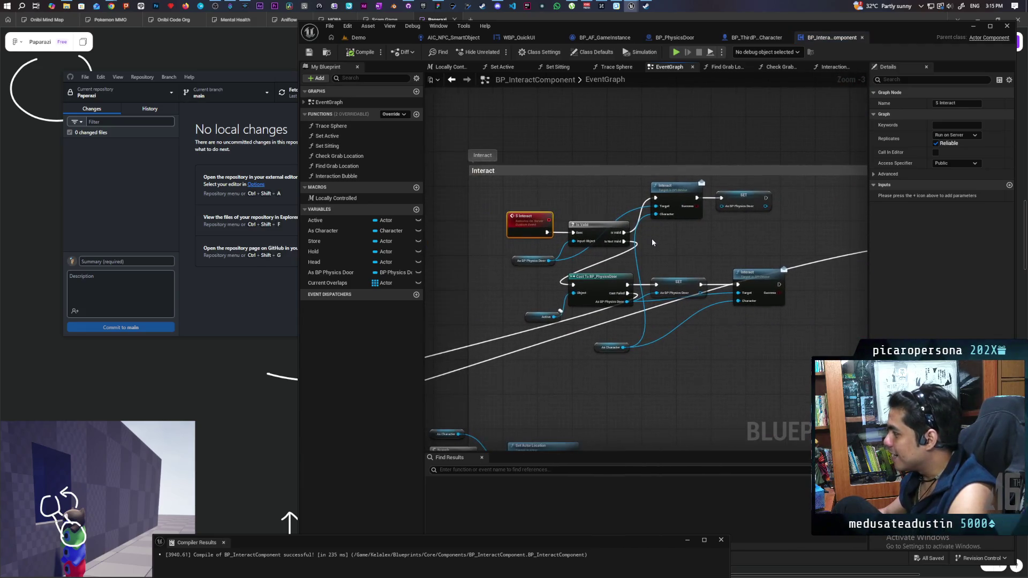
{"action": "scroll", "coordinate": [634, 243], "scroll_direction": "down", "scroll_amount": 1}
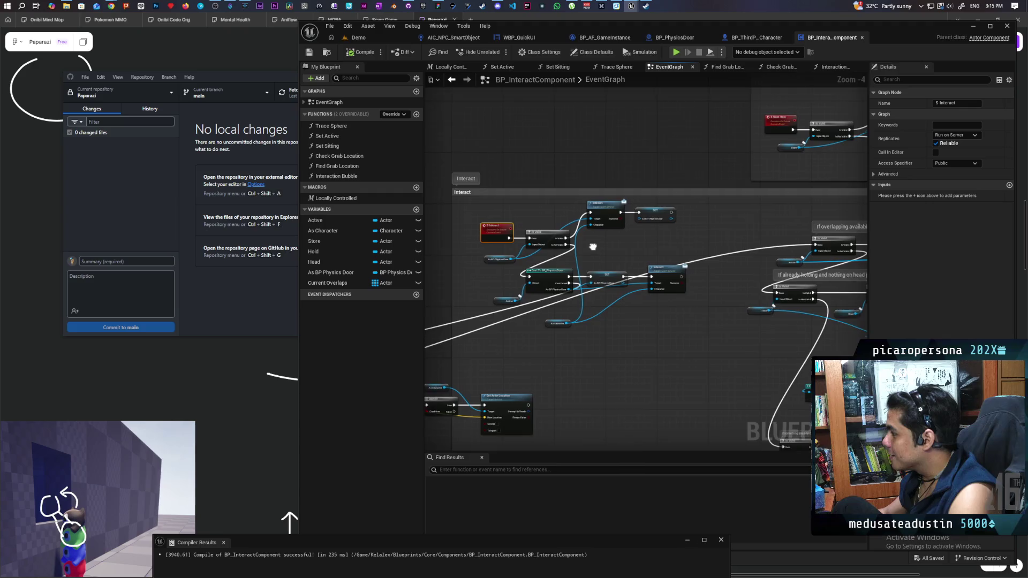
{"action": "mouse_move", "coordinate": [583, 245]}
{"action": "left_mouse_down"}
{"action": "mouse_move", "coordinate": [669, 214]}
{"action": "mouse_move", "coordinate": [689, 194]}
{"action": "mouse_move", "coordinate": [751, 191]}
{"action": "mouse_move", "coordinate": [767, 179]}
{"action": "mouse_move", "coordinate": [664, 207]}
{"action": "mouse_move", "coordinate": [412, 243]}
{"action": "mouse_move", "coordinate": [674, 179]}
{"action": "mouse_move", "coordinate": [698, 149]}
{"action": "mouse_move", "coordinate": [689, 157]}
{"action": "left_mouse_up"}
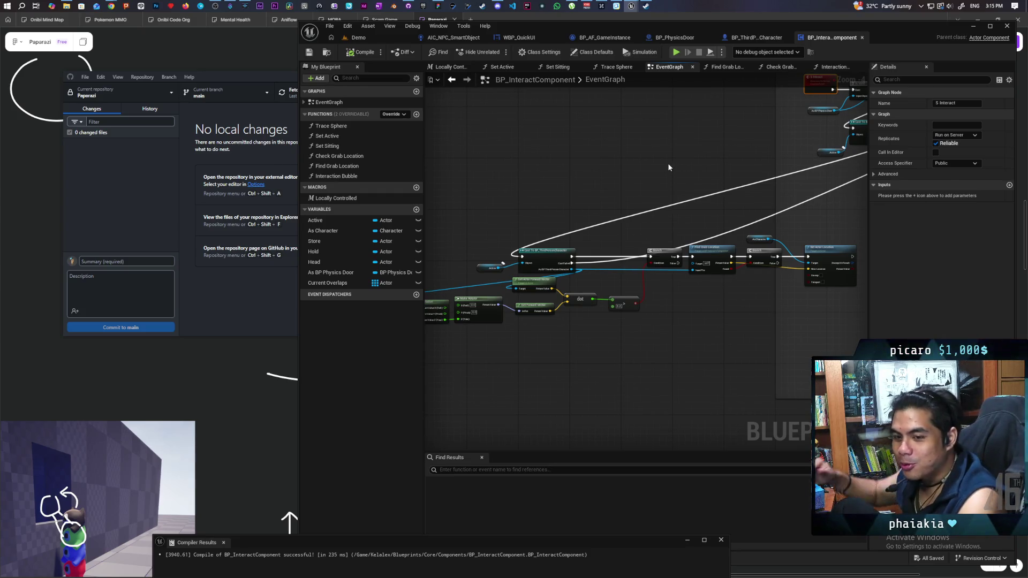
{"action": "scroll", "coordinate": [545, 323], "scroll_direction": "up", "scroll_amount": 2}
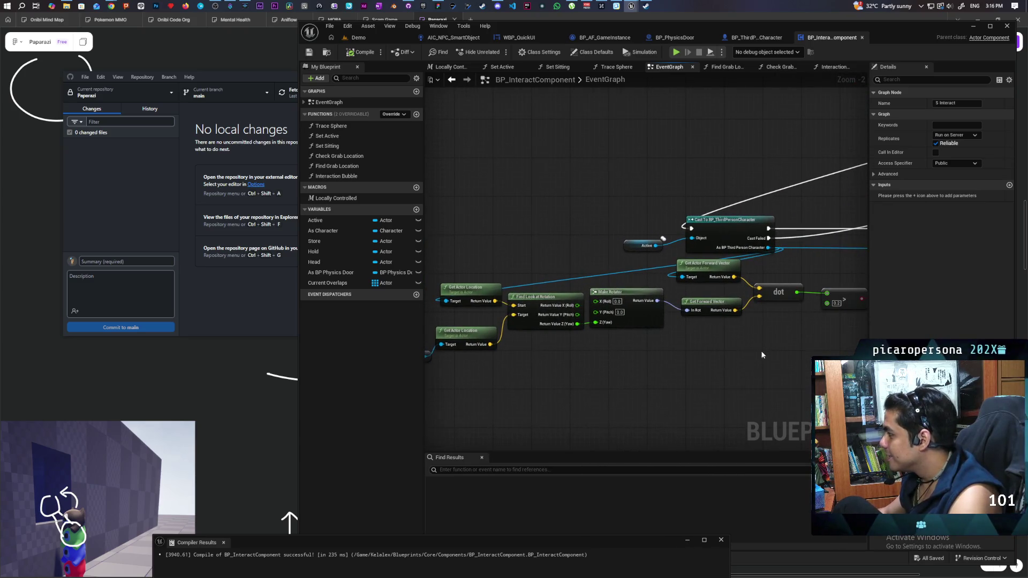
{"action": "left_click_drag", "start_coordinate": [848, 352], "coordinate": [505, 371]}
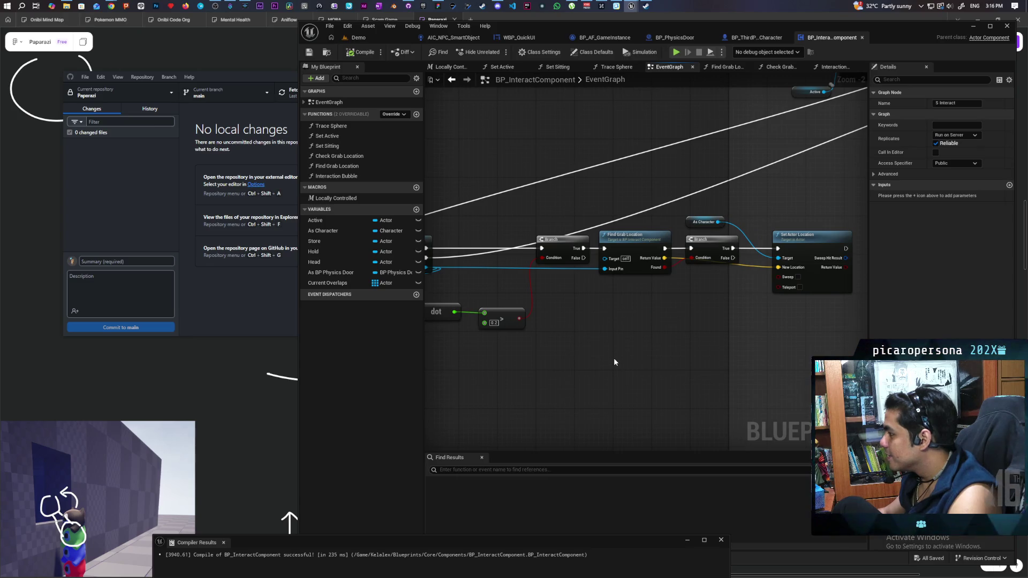
{"action": "scroll", "coordinate": [613, 358], "scroll_direction": "down", "scroll_amount": 2}
{"action": "scroll", "coordinate": [540, 366], "scroll_direction": "down", "scroll_amount": 1}
{"action": "left_click_drag", "start_coordinate": [469, 374], "coordinate": [500, 349]}
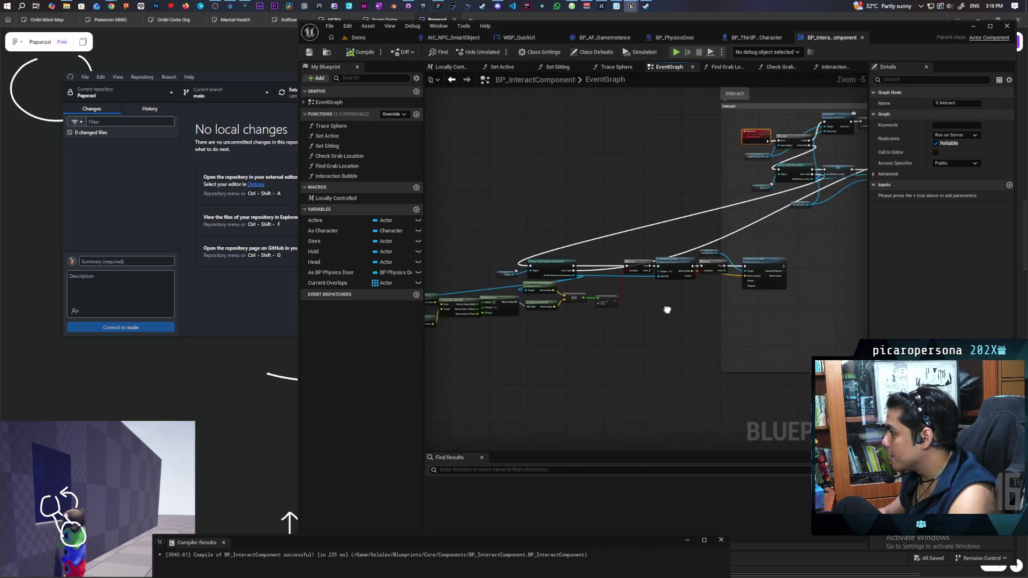
{"action": "scroll", "coordinate": [538, 326], "scroll_direction": "down", "scroll_amount": 2}
{"action": "left_click_drag", "start_coordinate": [459, 269], "coordinate": [717, 321]}
Wrap the selected grab nodes in a 'Grab a Friend' comment with Show Bubble When Zoomed and Color Bubble.
{"action": "key", "text": "c"}
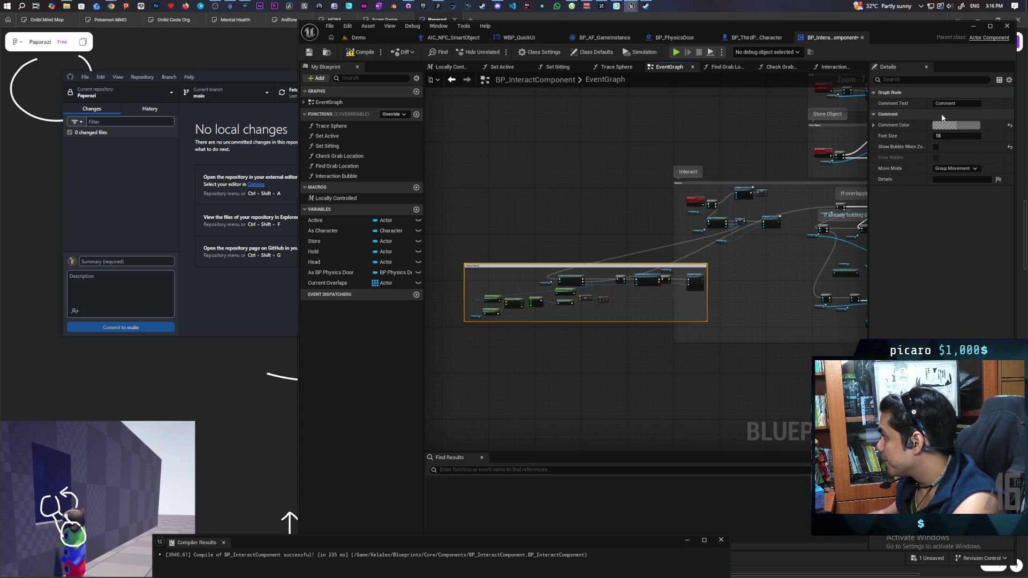
{"action": "left_click", "coordinate": [936, 146]}
{"action": "left_click", "coordinate": [936, 157]}
Select the door's Interact call node in the Interact group, then switch to BP_PhysicsDoor.
{"action": "mouse_move", "coordinate": [737, 214]}
{"action": "left_mouse_down"}
{"action": "mouse_move", "coordinate": [616, 214]}
{"action": "mouse_move", "coordinate": [620, 201]}
{"action": "left_mouse_up"}
{"action": "scroll", "coordinate": [660, 221], "scroll_direction": "up", "scroll_amount": 5}
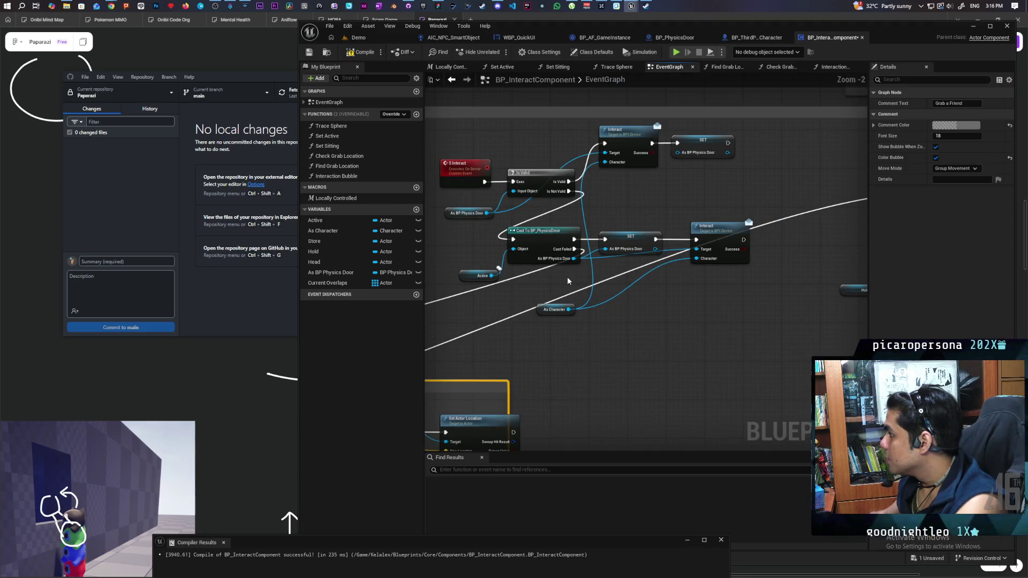
{"action": "scroll", "coordinate": [567, 276], "scroll_direction": "down", "scroll_amount": 1}
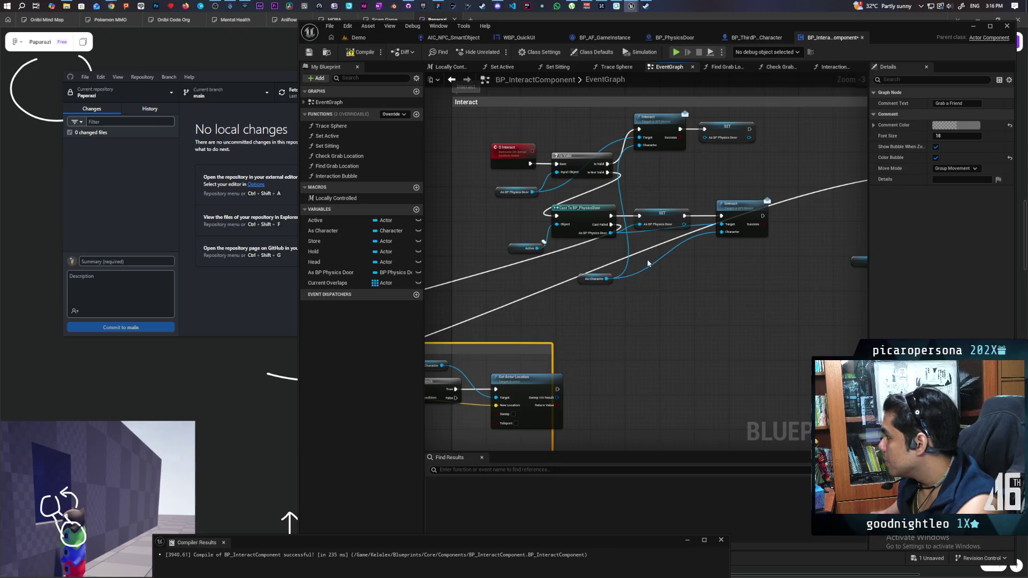
{"action": "left_click", "coordinate": [731, 210]}
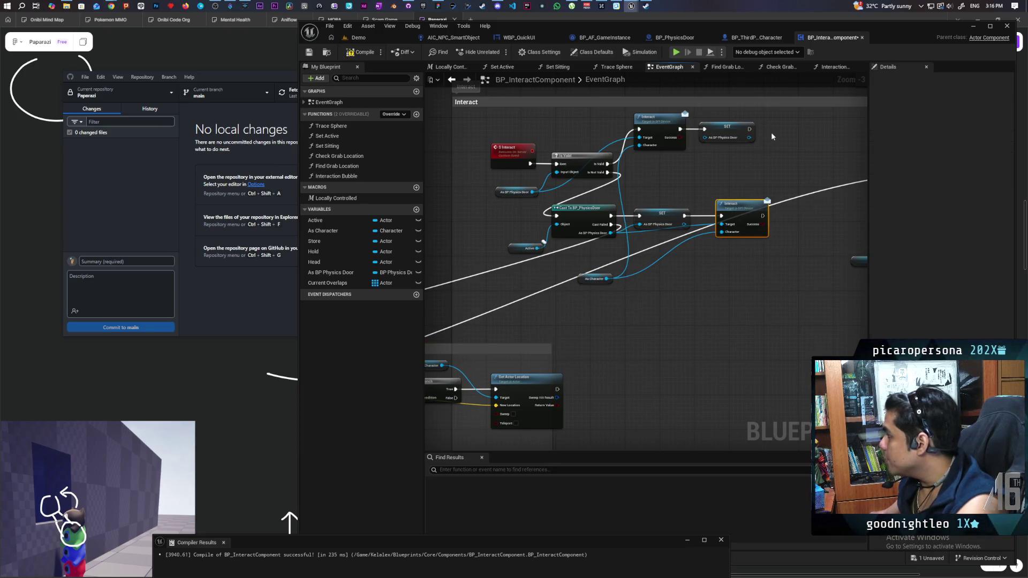
{"action": "left_click", "coordinate": [675, 38]}
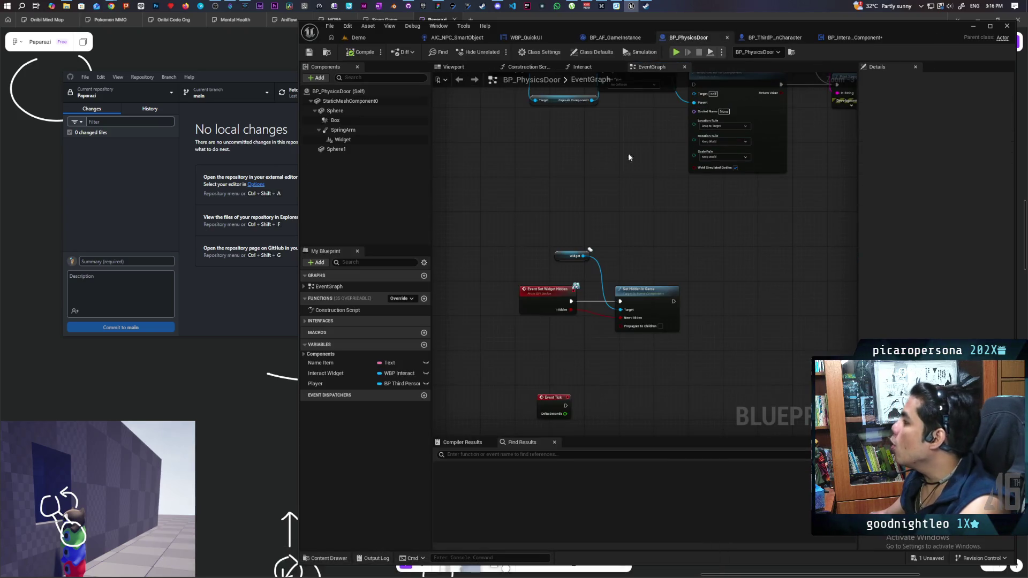
Open the door's Interact function and shift the collision, attach and physics nodes right.
{"action": "left_click", "coordinate": [582, 67]}
{"action": "scroll", "coordinate": [603, 207], "scroll_direction": "up", "scroll_amount": 4}
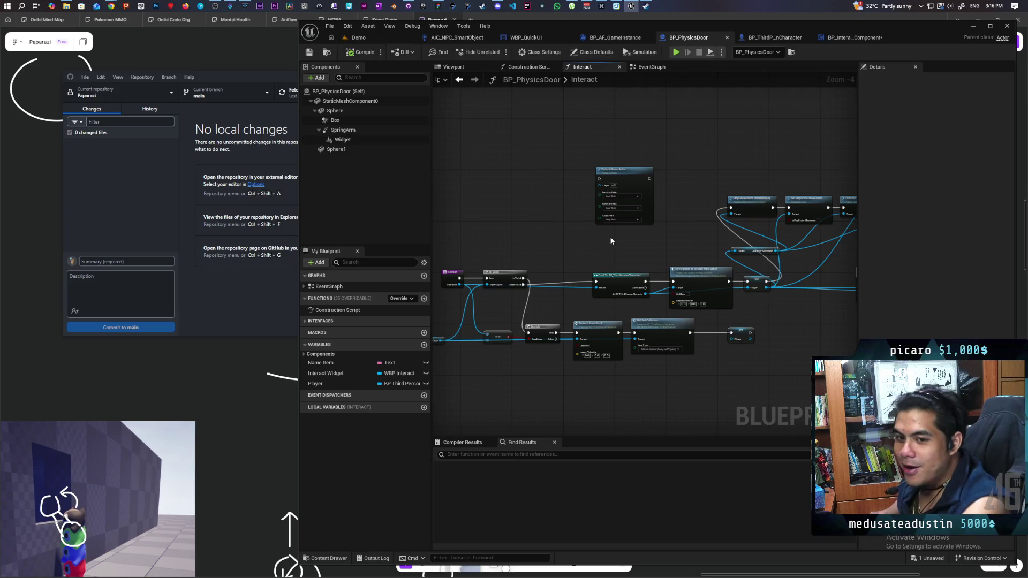
{"action": "left_click_drag", "start_coordinate": [615, 246], "coordinate": [655, 163]}
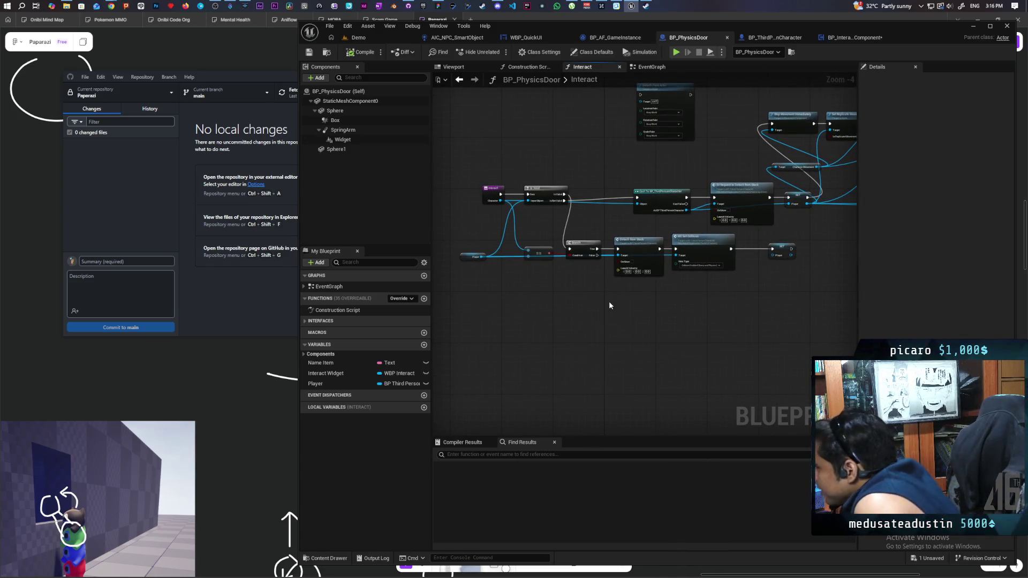
{"action": "mouse_move", "coordinate": [624, 288]}
{"action": "left_mouse_down"}
{"action": "mouse_move", "coordinate": [623, 307]}
{"action": "mouse_move", "coordinate": [586, 325]}
{"action": "mouse_move", "coordinate": [592, 336]}
{"action": "mouse_move", "coordinate": [549, 344]}
{"action": "mouse_move", "coordinate": [634, 326]}
{"action": "left_mouse_up"}
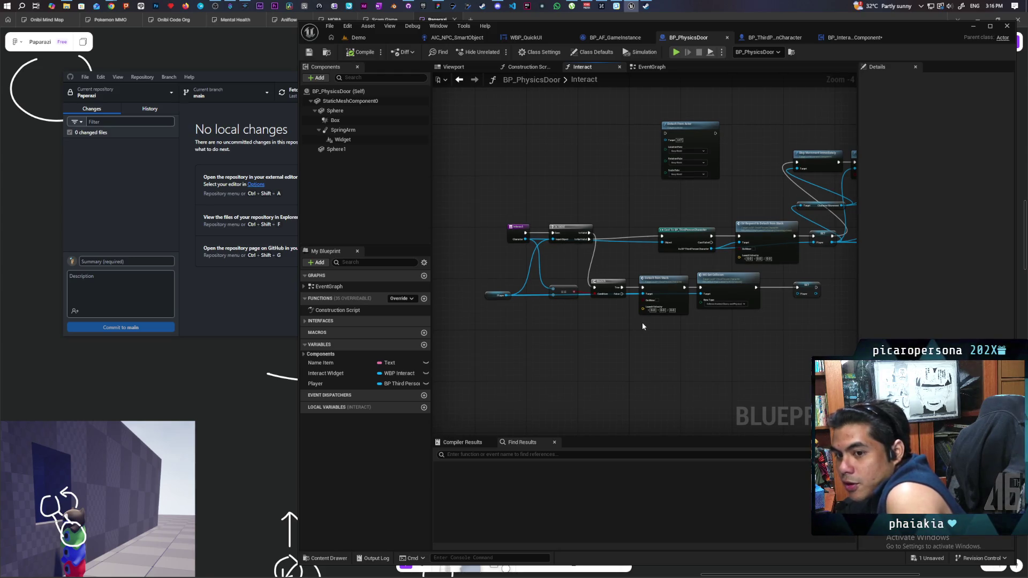
{"action": "mouse_move", "coordinate": [637, 323]}
{"action": "left_mouse_down"}
{"action": "mouse_move", "coordinate": [645, 326]}
{"action": "mouse_move", "coordinate": [466, 328]}
{"action": "mouse_move", "coordinate": [547, 320]}
{"action": "mouse_move", "coordinate": [498, 328]}
{"action": "left_mouse_up"}
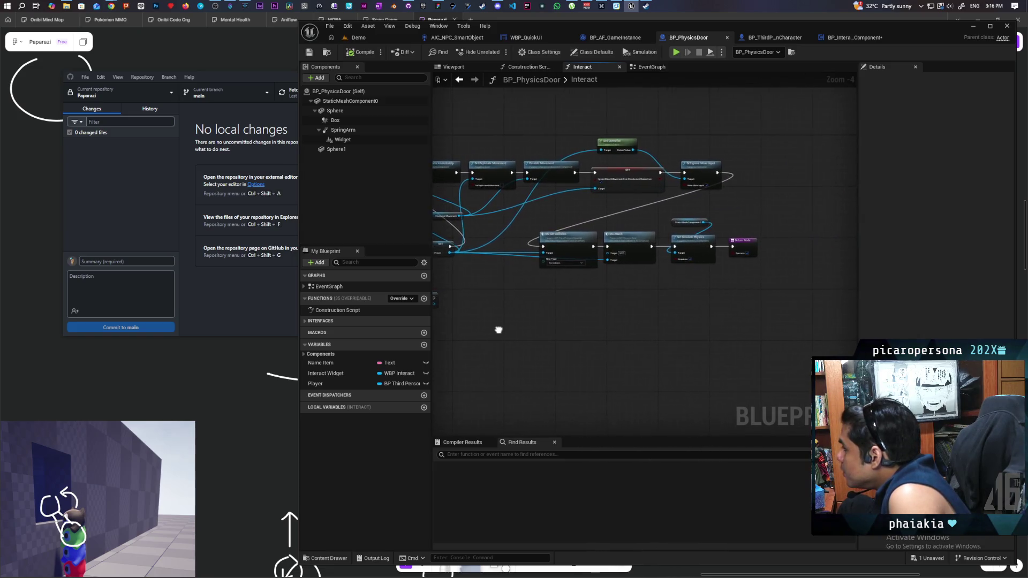
{"action": "scroll", "coordinate": [548, 299], "scroll_direction": "down", "scroll_amount": 3}
{"action": "scroll", "coordinate": [623, 275], "scroll_direction": "up", "scroll_amount": 2}
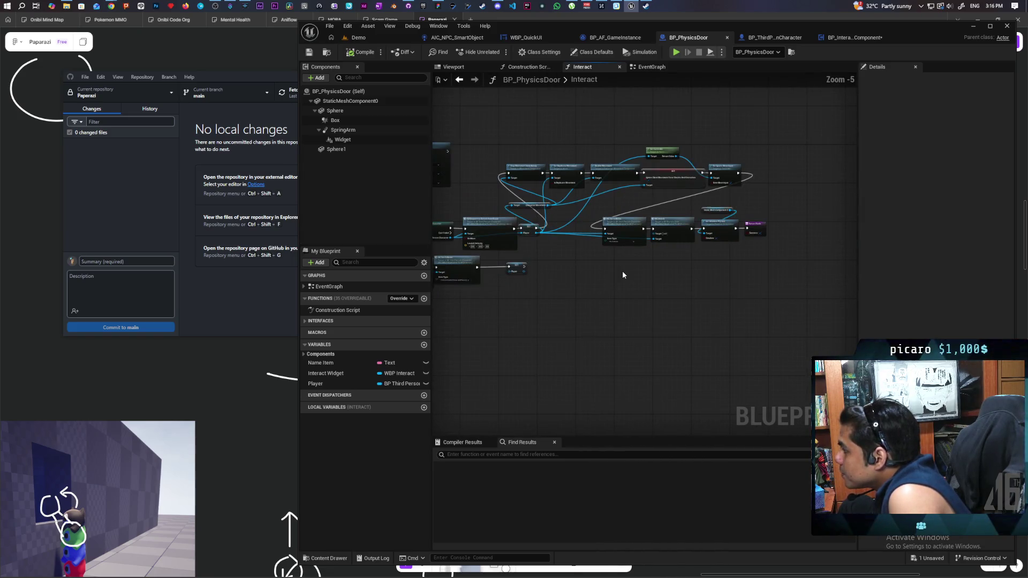
{"action": "left_click_drag", "start_coordinate": [791, 238], "coordinate": [599, 208]}
{"action": "left_click_drag", "start_coordinate": [624, 288], "coordinate": [562, 291]}
{"action": "mouse_move", "coordinate": [562, 230]}
{"action": "left_mouse_down"}
{"action": "mouse_move", "coordinate": [740, 229]}
{"action": "mouse_move", "coordinate": [726, 176]}
{"action": "left_mouse_up"}
Move the top row of nodes down into line and check the chain through Return Node.
{"action": "scroll", "coordinate": [724, 174], "scroll_direction": "down", "scroll_amount": 1}
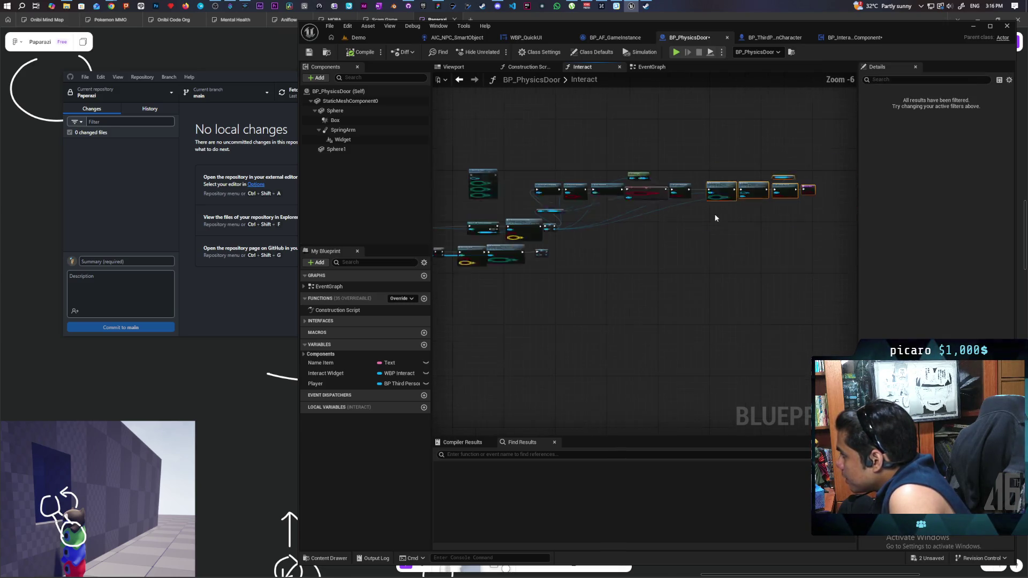
{"action": "left_click_drag", "start_coordinate": [469, 167], "coordinate": [763, 223]}
{"action": "left_click_drag", "start_coordinate": [487, 205], "coordinate": [526, 241]}
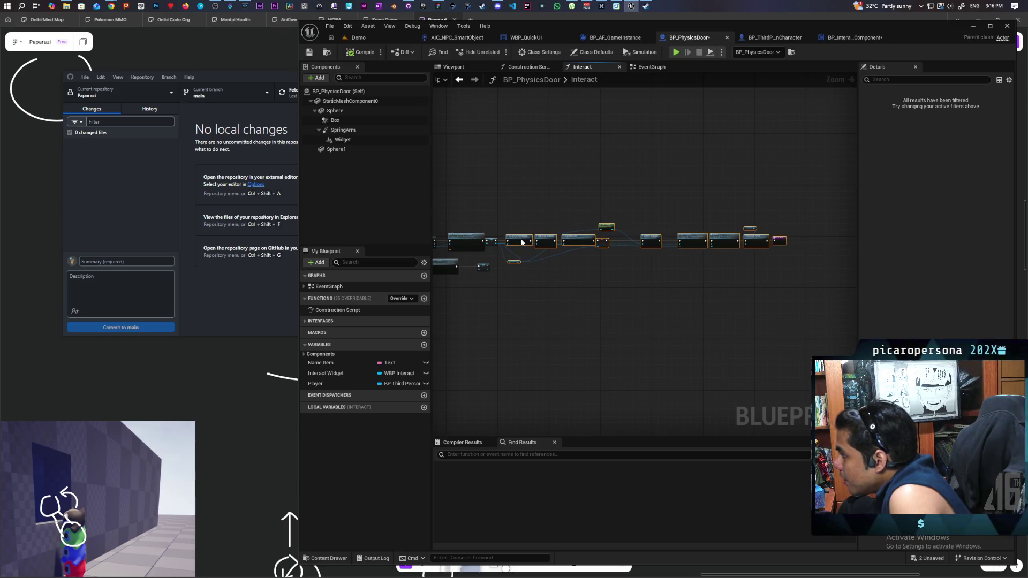
{"action": "scroll", "coordinate": [534, 274], "scroll_direction": "up", "scroll_amount": 4}
{"action": "left_click", "coordinate": [647, 302]}
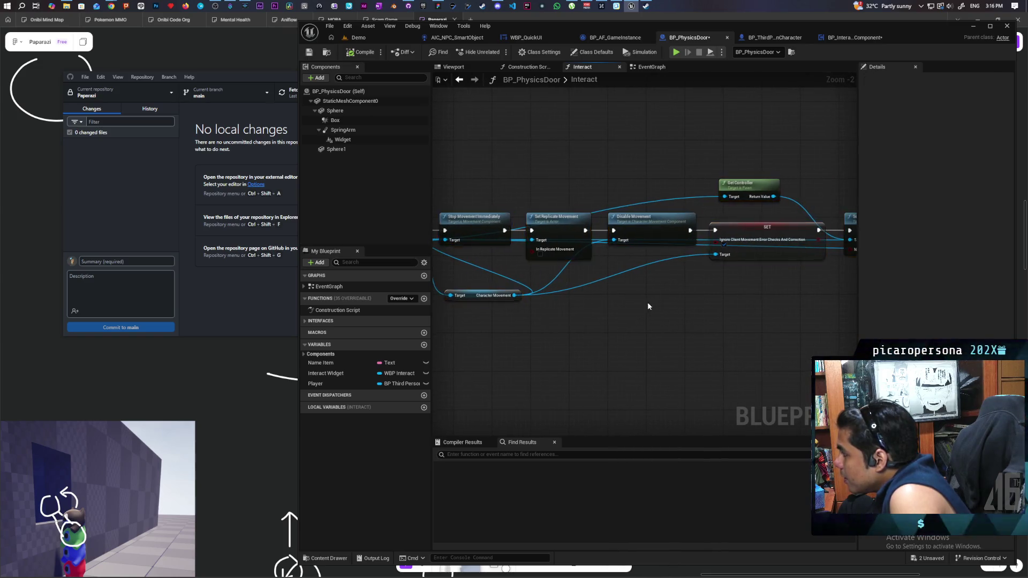
{"action": "left_click_drag", "start_coordinate": [648, 302], "coordinate": [725, 297]}
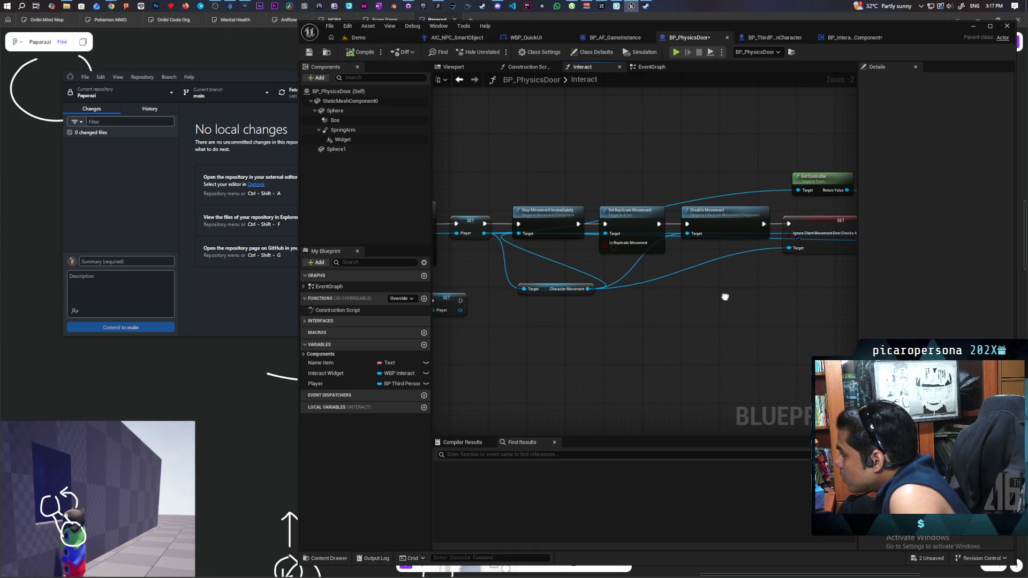
{"action": "left_click_drag", "start_coordinate": [725, 297], "coordinate": [486, 278]}
{"action": "mouse_move", "coordinate": [678, 286]}
{"action": "left_mouse_down"}
{"action": "mouse_move", "coordinate": [698, 271]}
{"action": "mouse_move", "coordinate": [489, 280]}
{"action": "left_mouse_up"}
{"action": "mouse_move", "coordinate": [592, 283]}
{"action": "left_mouse_down"}
{"action": "mouse_move", "coordinate": [549, 177]}
{"action": "mouse_move", "coordinate": [584, 322]}
{"action": "left_mouse_up"}
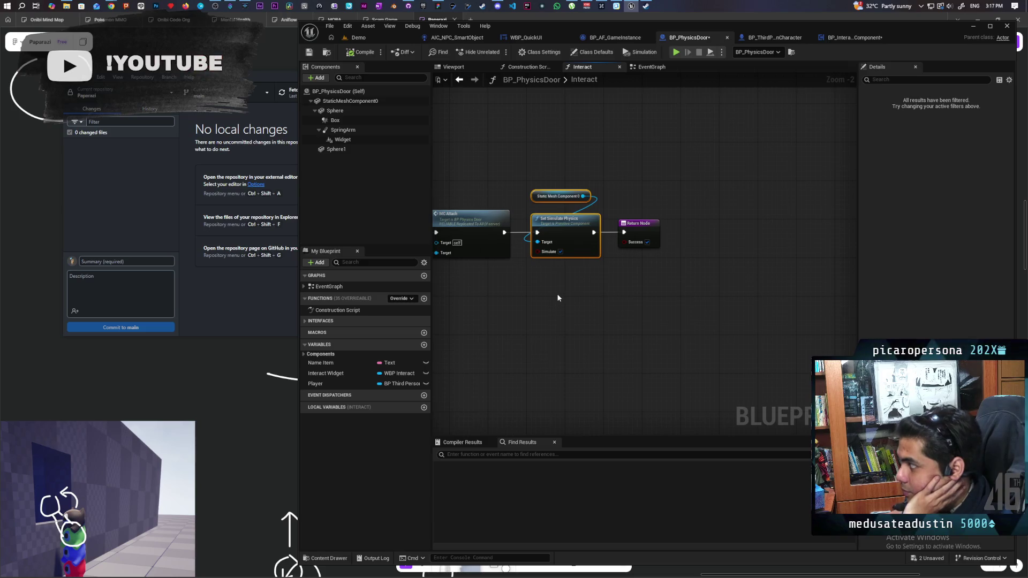
Look along the Interact function's detach chain, then go back to the EventGraph.
{"action": "scroll", "coordinate": [557, 296], "scroll_direction": "down", "scroll_amount": 3}
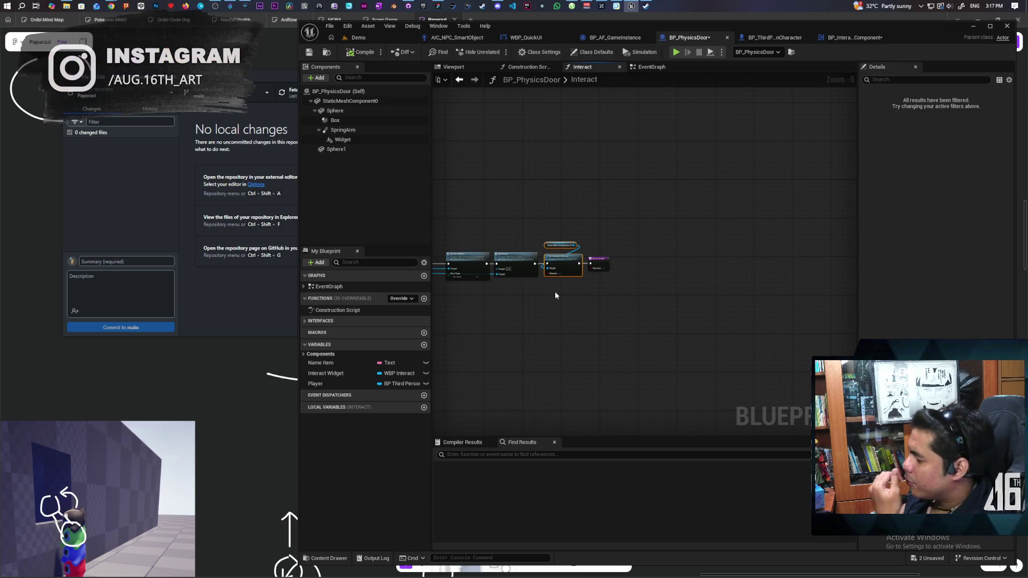
{"action": "scroll", "coordinate": [554, 294], "scroll_direction": "up", "scroll_amount": 3}
{"action": "scroll", "coordinate": [726, 259], "scroll_direction": "down", "scroll_amount": 2}
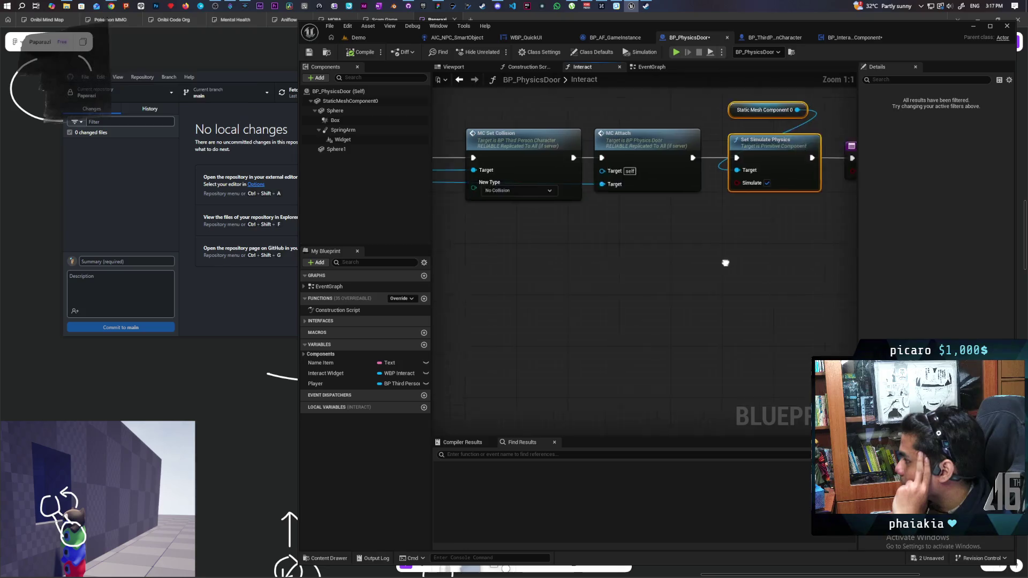
{"action": "mouse_move", "coordinate": [606, 288]}
{"action": "left_mouse_down"}
{"action": "mouse_move", "coordinate": [541, 255]}
{"action": "mouse_move", "coordinate": [680, 278]}
{"action": "mouse_move", "coordinate": [568, 288]}
{"action": "left_mouse_up"}
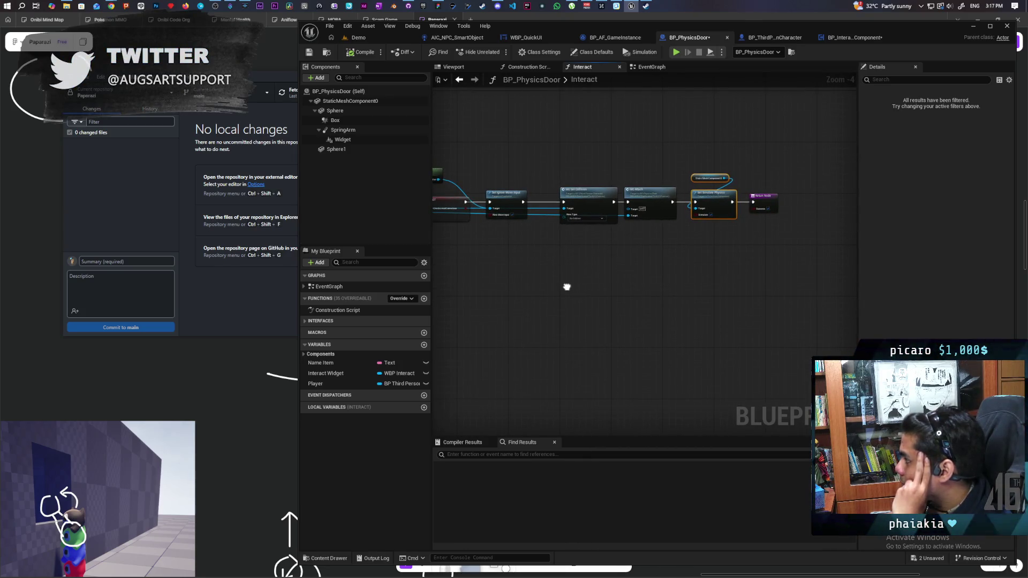
{"action": "scroll", "coordinate": [567, 287], "scroll_direction": "up", "scroll_amount": 2}
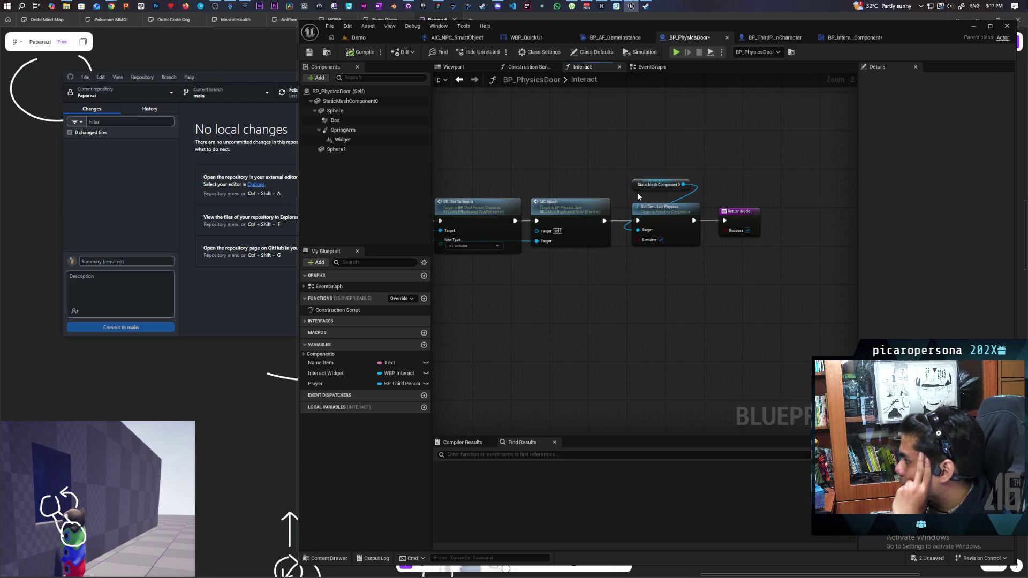
{"action": "scroll", "coordinate": [663, 281], "scroll_direction": "down", "scroll_amount": 3}
{"action": "scroll", "coordinate": [663, 284], "scroll_direction": "down", "scroll_amount": 1}
{"action": "scroll", "coordinate": [632, 260], "scroll_direction": "up", "scroll_amount": 2}
{"action": "scroll", "coordinate": [628, 260], "scroll_direction": "up", "scroll_amount": 1}
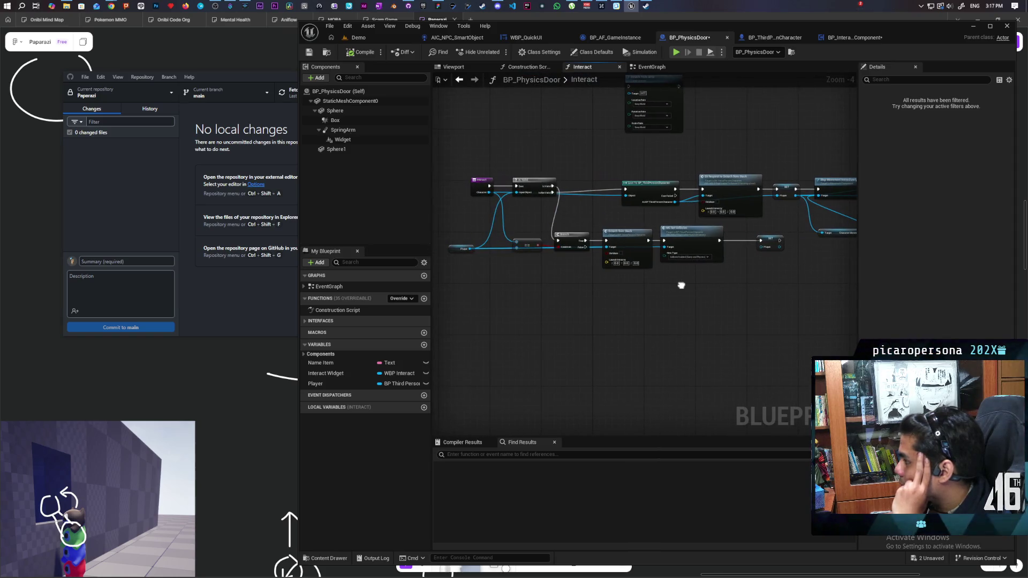
{"action": "scroll", "coordinate": [580, 274], "scroll_direction": "up", "scroll_amount": 1}
{"action": "scroll", "coordinate": [580, 275], "scroll_direction": "down", "scroll_amount": 1}
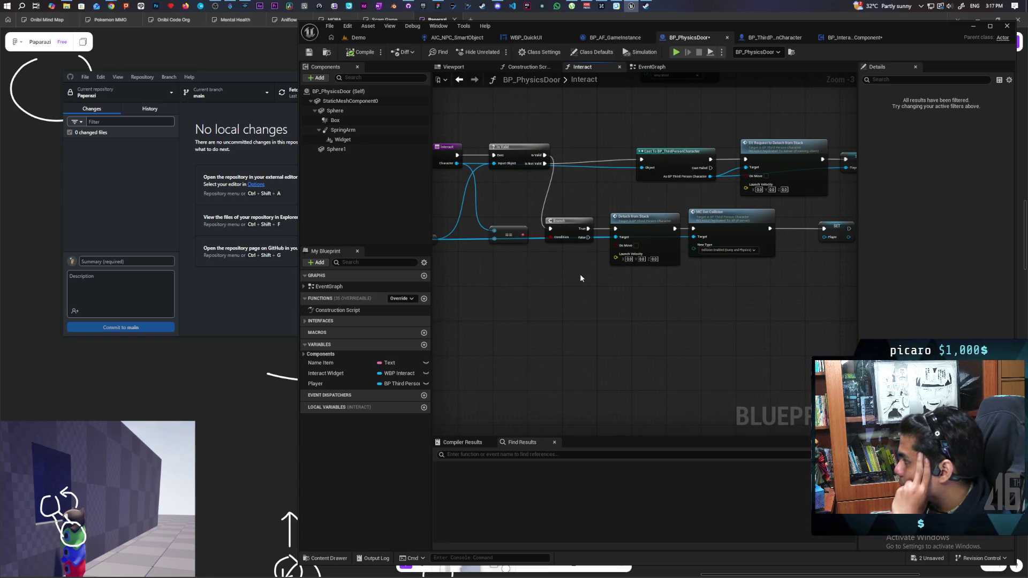
{"action": "mouse_move", "coordinate": [632, 303]}
{"action": "left_mouse_down"}
{"action": "mouse_move", "coordinate": [597, 326]}
{"action": "mouse_move", "coordinate": [713, 328]}
{"action": "mouse_move", "coordinate": [549, 326]}
{"action": "left_mouse_up"}
{"action": "left_click", "coordinate": [657, 68]}
{"action": "scroll", "coordinate": [690, 320], "scroll_direction": "down", "scroll_amount": 5}
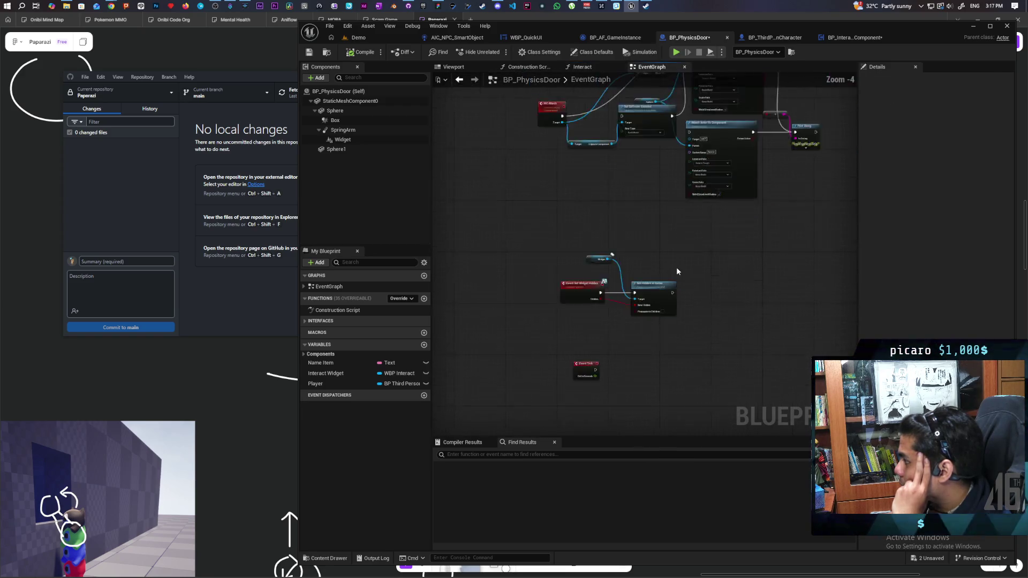
Search BP_PhysicsDoor for 'physics' in Find Results.
{"action": "scroll", "coordinate": [644, 326], "scroll_direction": "up", "scroll_amount": 3}
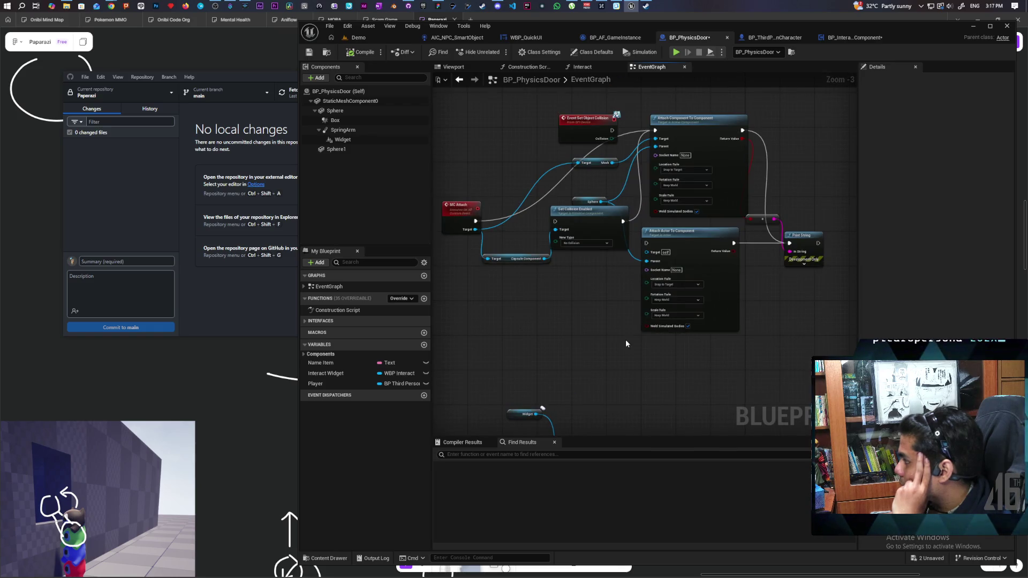
{"action": "scroll", "coordinate": [625, 340], "scroll_direction": "down", "scroll_amount": 3}
{"action": "left_click_drag", "start_coordinate": [625, 340], "coordinate": [579, 403]}
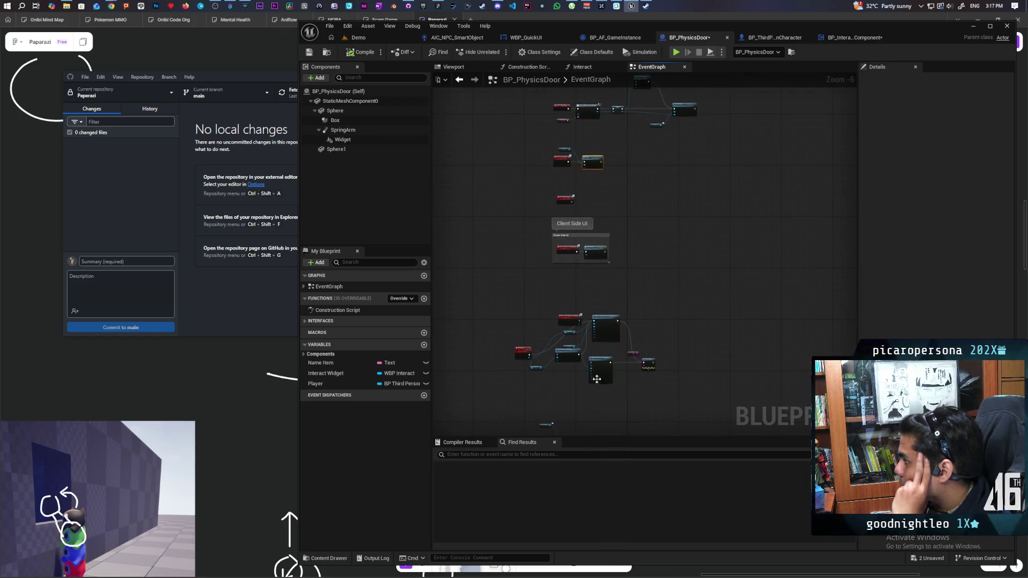
{"action": "scroll", "coordinate": [602, 349], "scroll_direction": "down", "scroll_amount": 1}
{"action": "scroll", "coordinate": [602, 349], "scroll_direction": "up", "scroll_amount": 4}
{"action": "scroll", "coordinate": [602, 349], "scroll_direction": "down", "scroll_amount": 3}
{"action": "left_click_drag", "start_coordinate": [625, 334], "coordinate": [638, 283]}
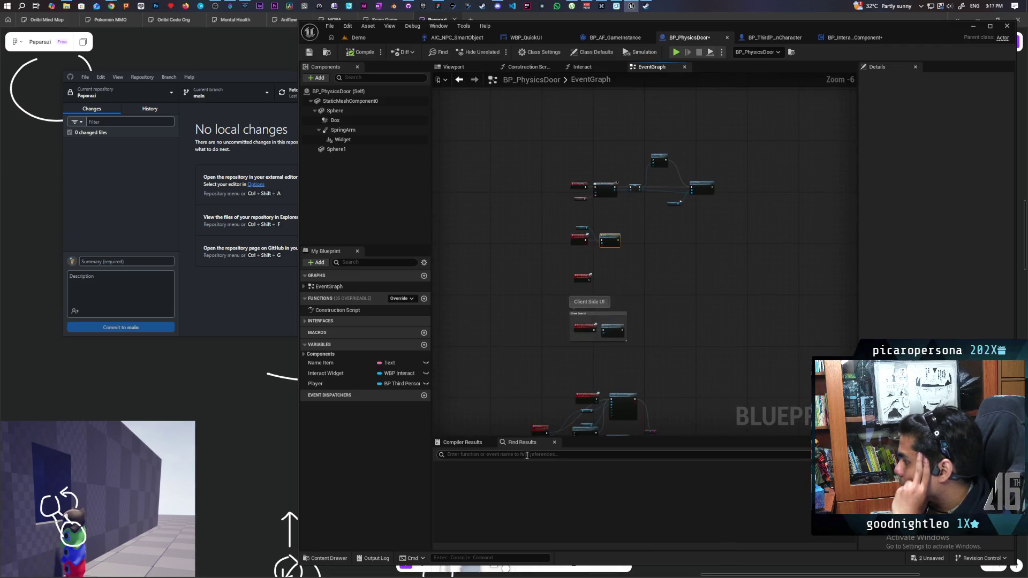
{"action": "left_click", "coordinate": [531, 440]}
{"action": "type", "text": "physics"}
{"action": "key", "text": "Return"}
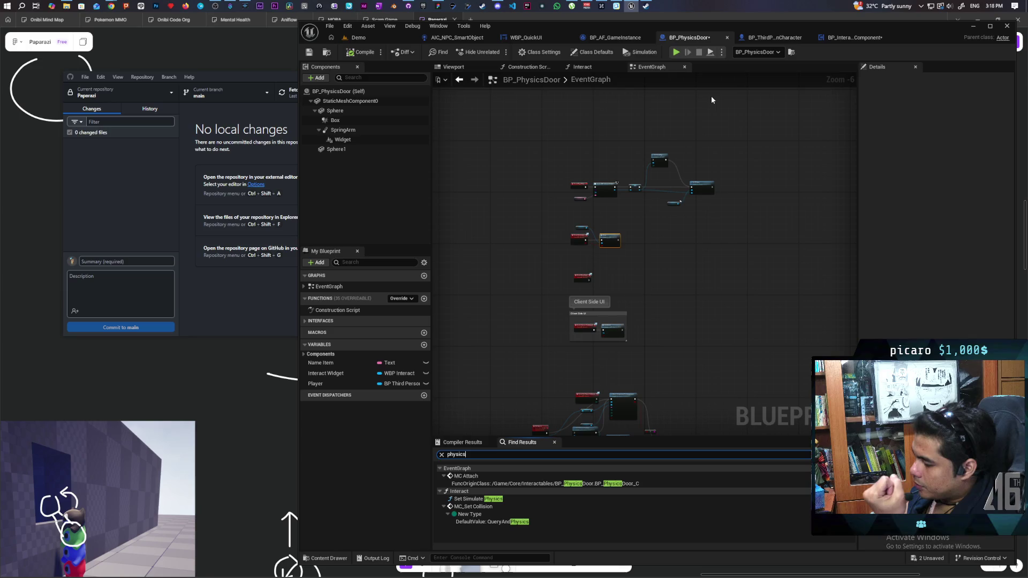
In BP_InteractComponent, nudge the As BP Physics Door node up slightly, then return to BP_PhysicsDoor.
{"action": "left_click", "coordinate": [845, 37]}
{"action": "scroll", "coordinate": [667, 257], "scroll_direction": "up", "scroll_amount": 1}
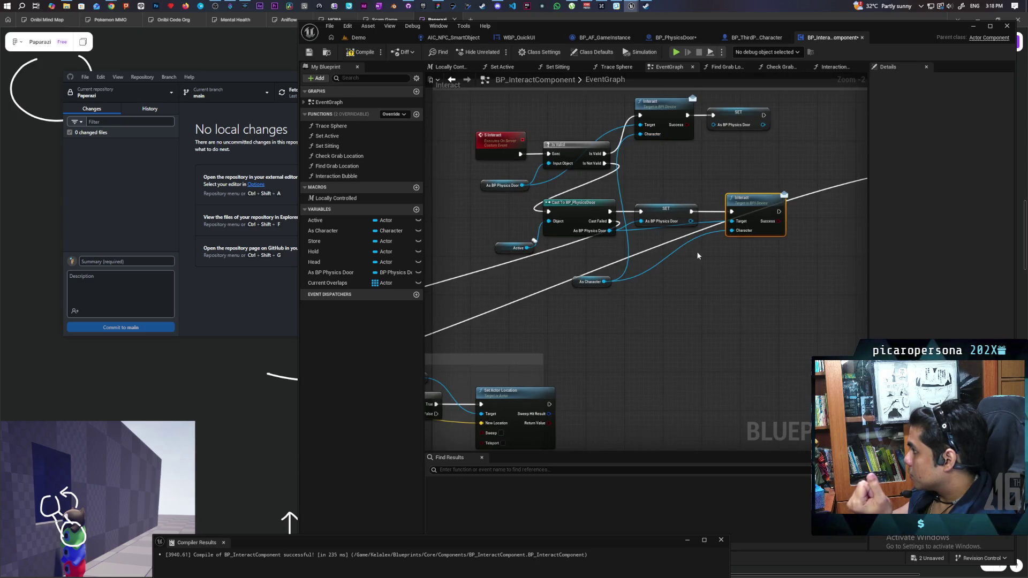
{"action": "scroll", "coordinate": [696, 252], "scroll_direction": "up", "scroll_amount": 1}
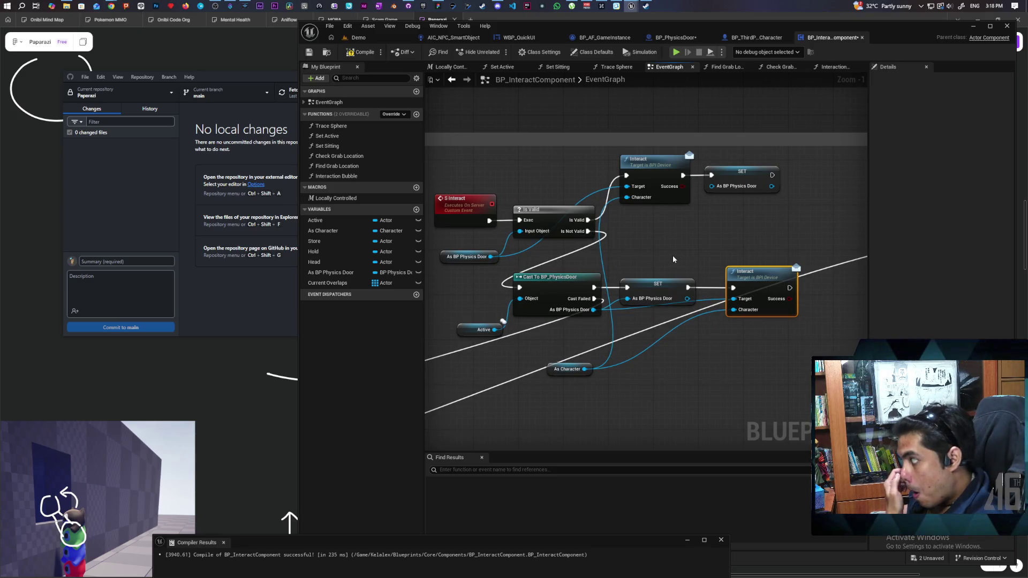
{"action": "scroll", "coordinate": [659, 244], "scroll_direction": "up", "scroll_amount": 1}
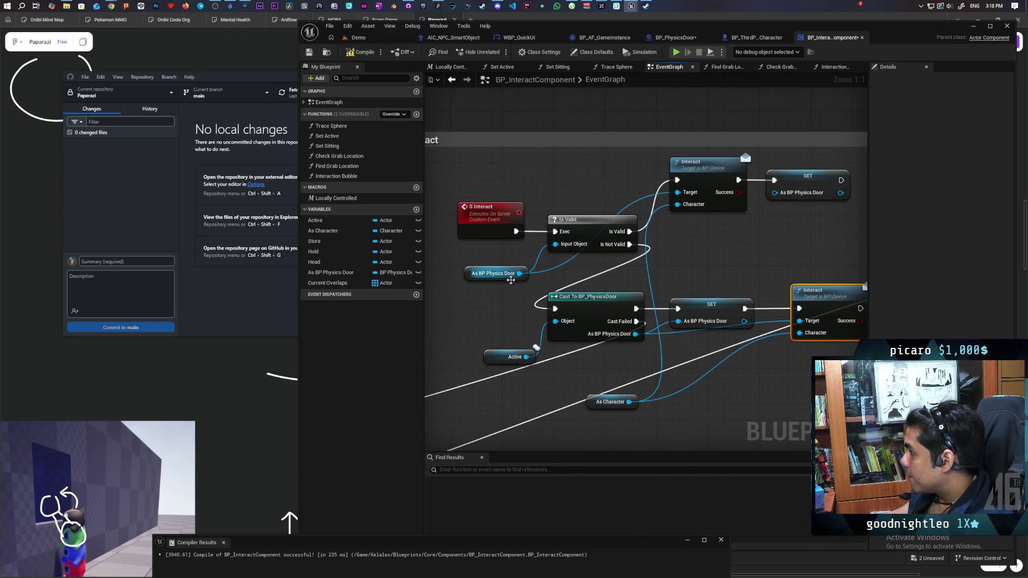
{"action": "left_click", "coordinate": [474, 278]}
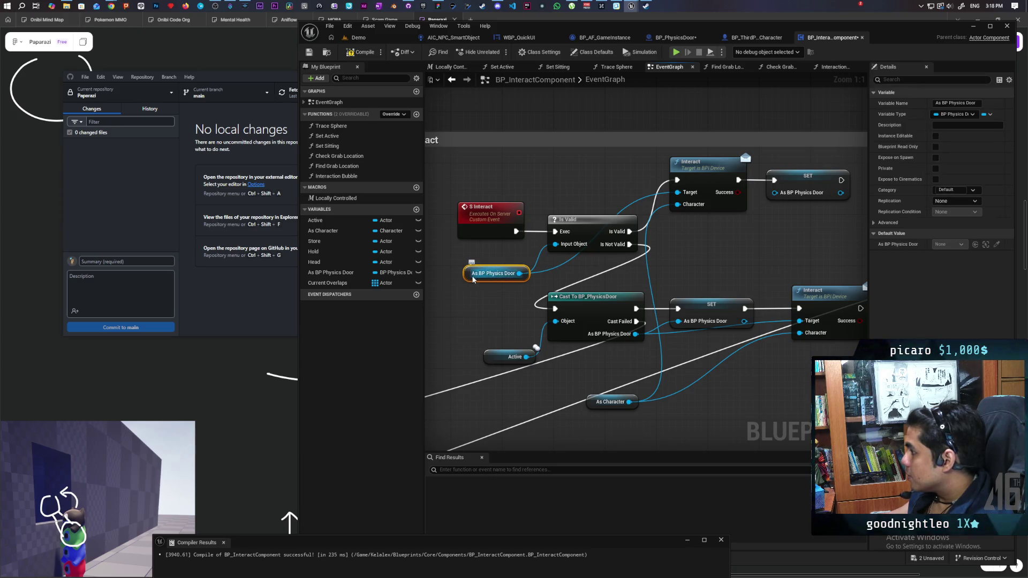
{"action": "left_click_drag", "start_coordinate": [469, 278], "coordinate": [474, 266]}
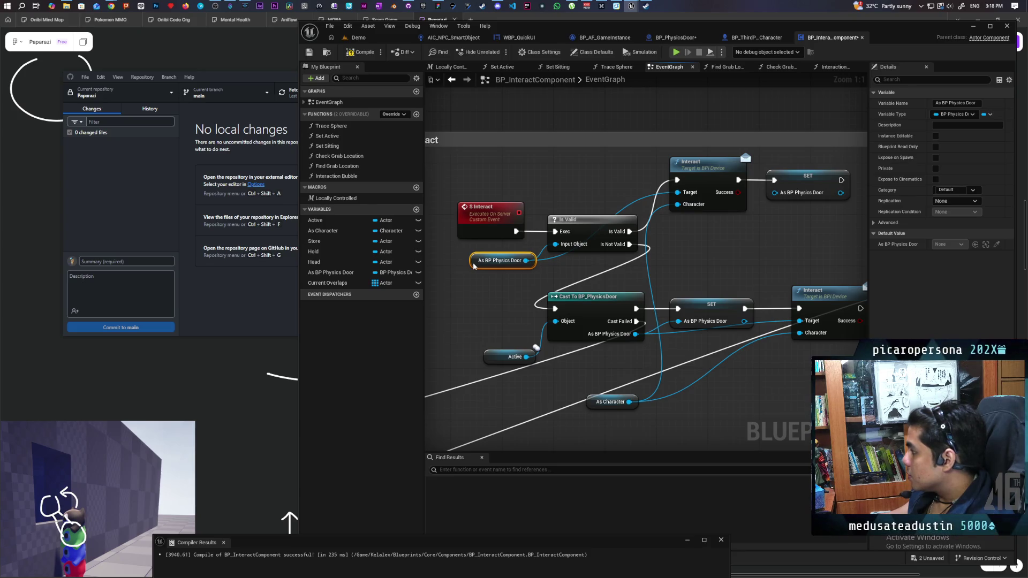
{"action": "left_click", "coordinate": [677, 37]}
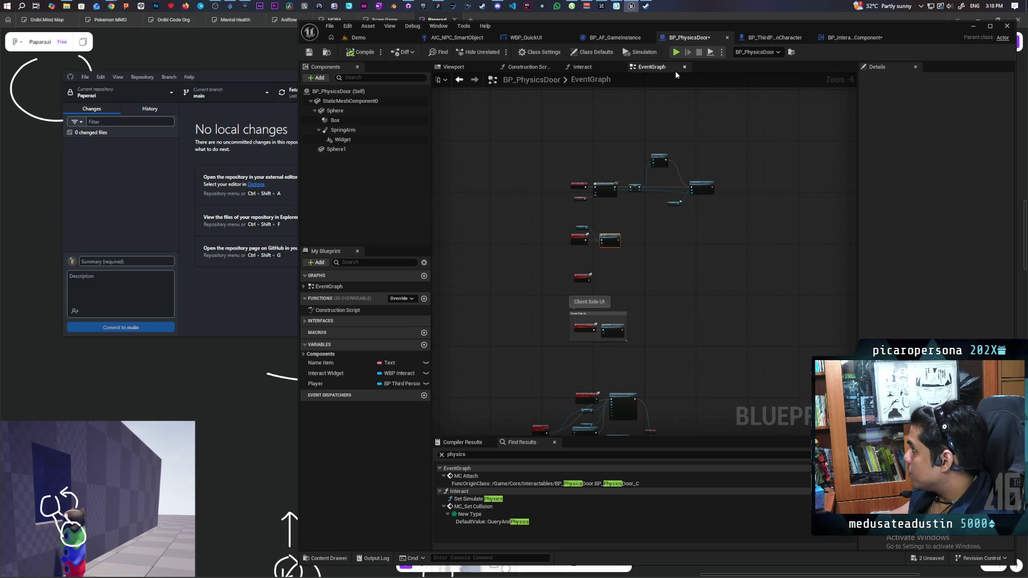
In the Interact graph, move the Is Valid and Interact entry nodes up and select Player.
{"action": "left_click", "coordinate": [582, 67]}
{"action": "scroll", "coordinate": [615, 236], "scroll_direction": "down", "scroll_amount": 5}
{"action": "scroll", "coordinate": [656, 253], "scroll_direction": "up", "scroll_amount": 7}
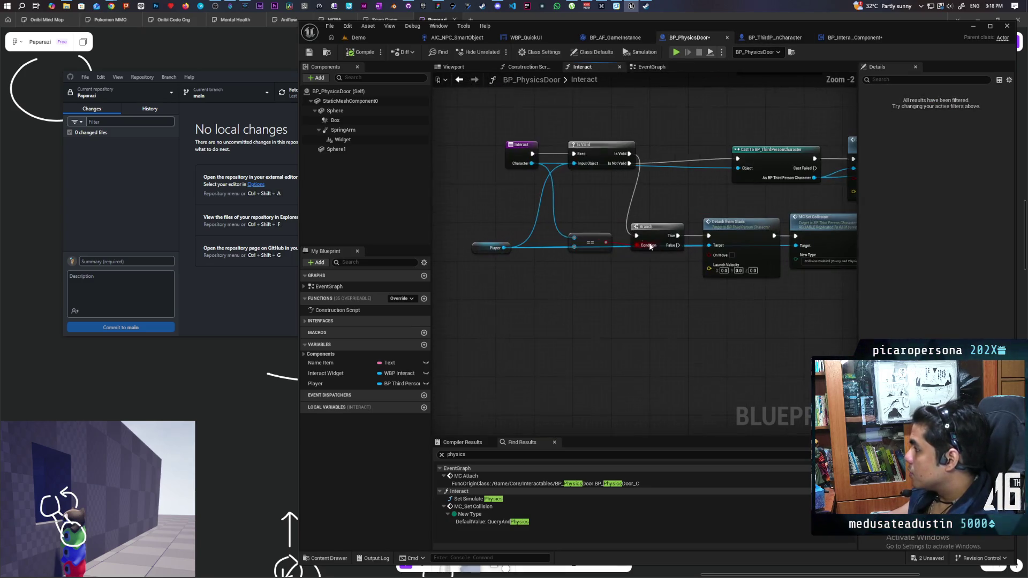
{"action": "scroll", "coordinate": [587, 267], "scroll_direction": "up", "scroll_amount": 1}
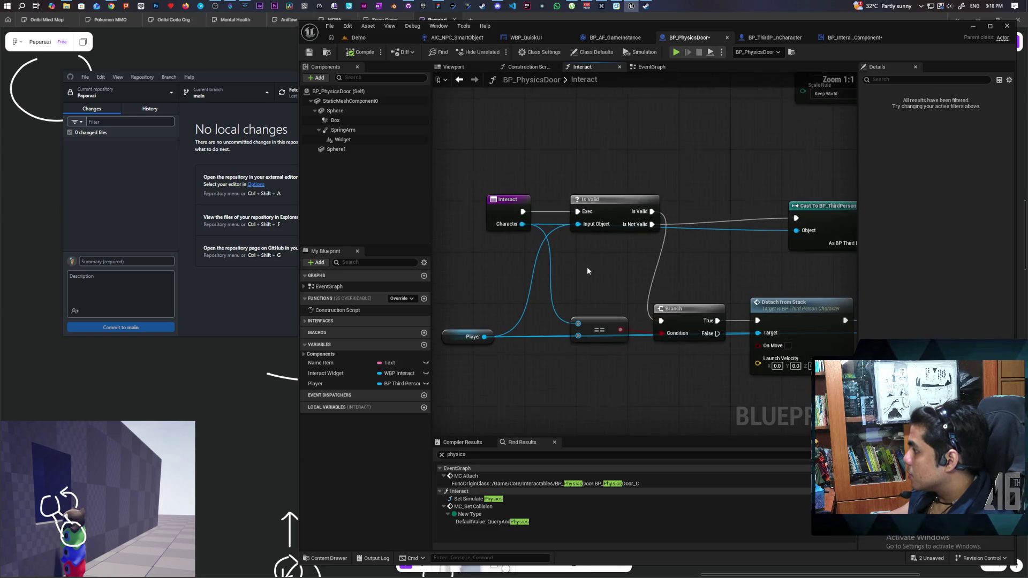
{"action": "mouse_move", "coordinate": [621, 211]}
{"action": "left_mouse_down"}
{"action": "mouse_move", "coordinate": [619, 166]}
{"action": "mouse_move", "coordinate": [631, 184]}
{"action": "left_mouse_up"}
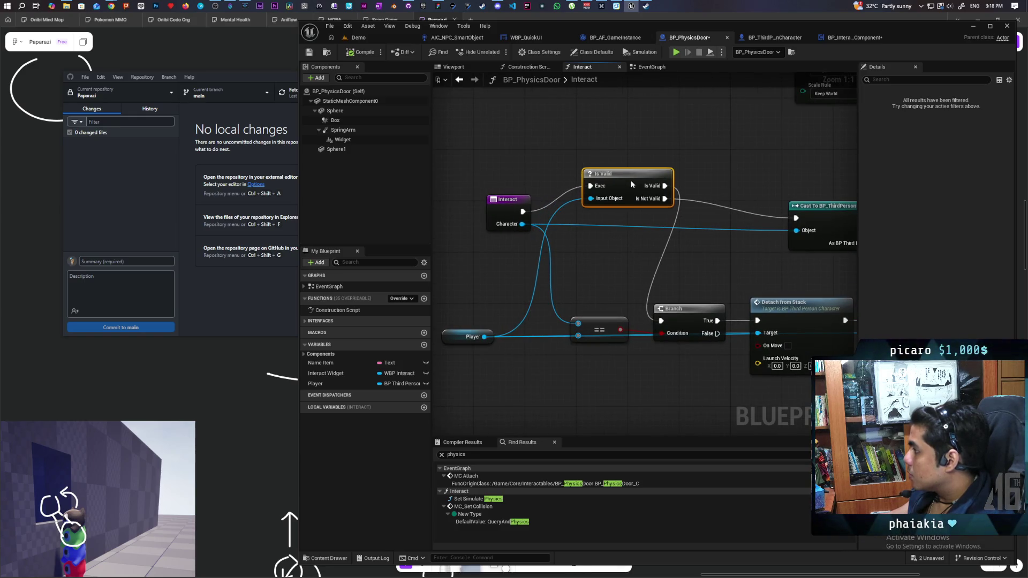
{"action": "left_click_drag", "start_coordinate": [492, 212], "coordinate": [484, 183]}
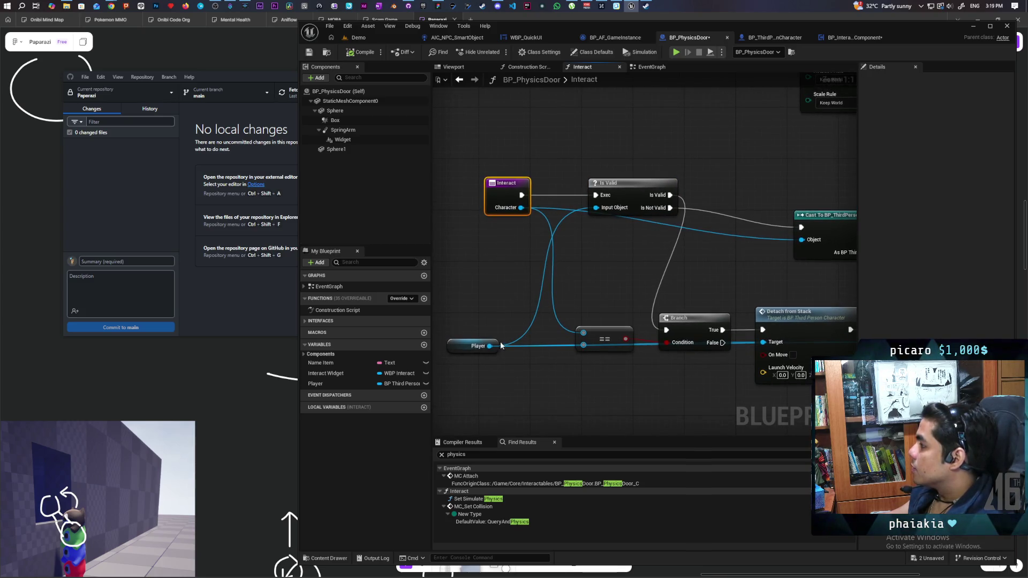
{"action": "left_click", "coordinate": [455, 343]}
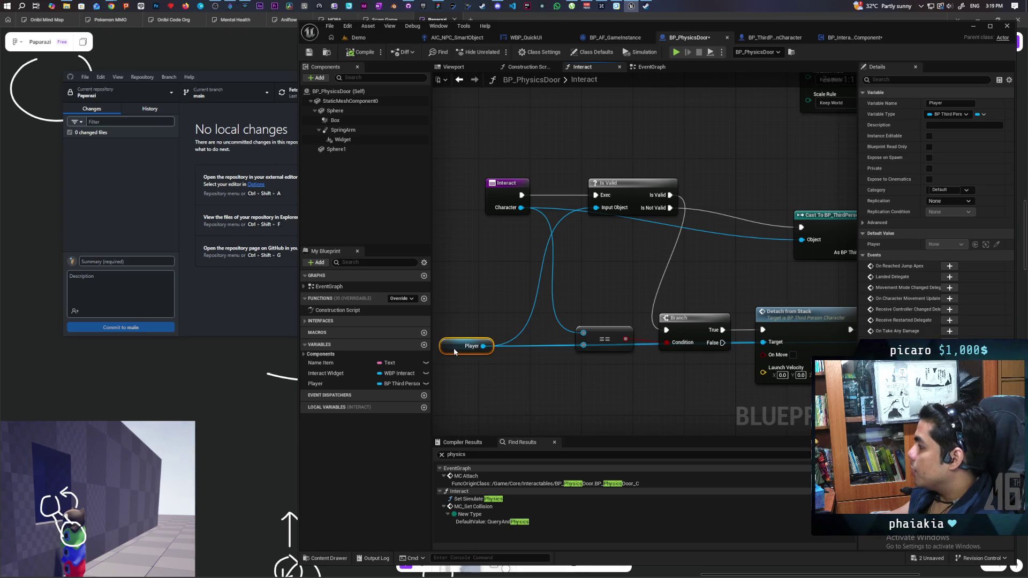
Move the Branch and == nodes up and Detach from Stack down-left.
{"action": "left_click_drag", "start_coordinate": [671, 229], "coordinate": [624, 141]}
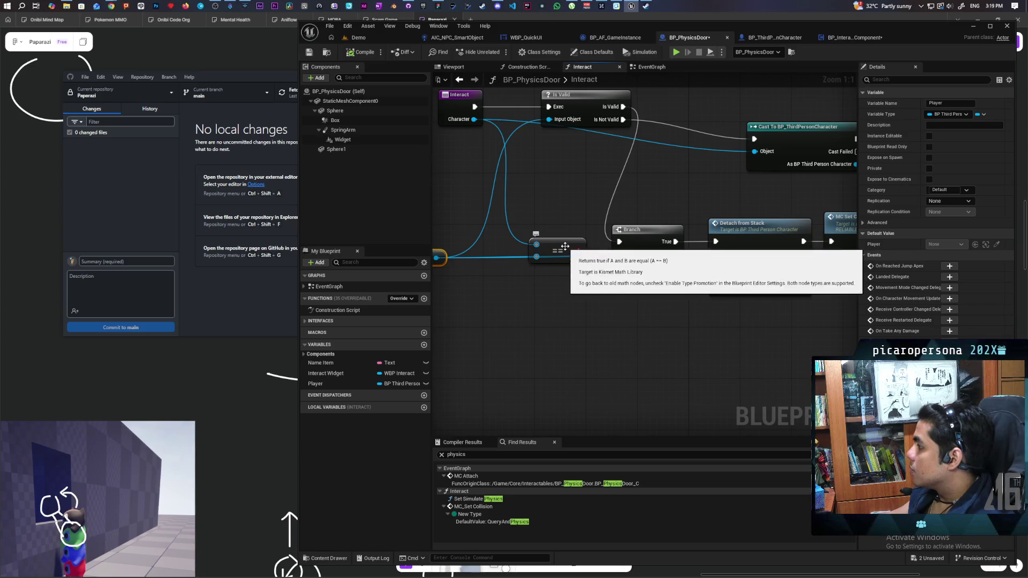
{"action": "mouse_move", "coordinate": [485, 269]}
{"action": "left_mouse_down"}
{"action": "mouse_move", "coordinate": [558, 263]}
{"action": "mouse_move", "coordinate": [497, 286]}
{"action": "mouse_move", "coordinate": [532, 298]}
{"action": "mouse_move", "coordinate": [509, 304]}
{"action": "mouse_move", "coordinate": [617, 305]}
{"action": "left_mouse_up"}
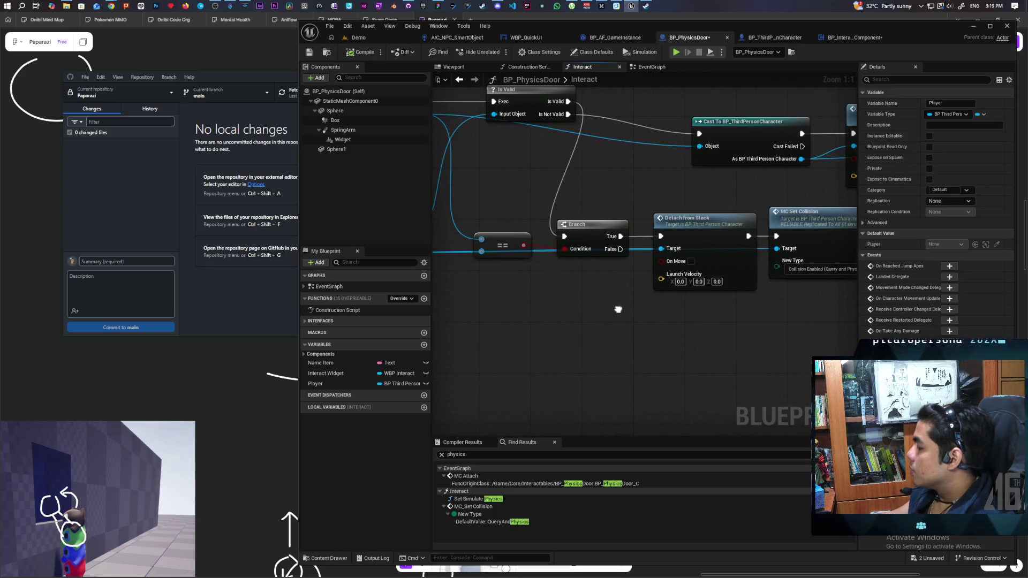
{"action": "left_click_drag", "start_coordinate": [596, 227], "coordinate": [588, 182]}
{"action": "mouse_move", "coordinate": [561, 305]}
{"action": "left_mouse_down"}
{"action": "mouse_move", "coordinate": [639, 304]}
{"action": "mouse_move", "coordinate": [598, 309]}
{"action": "mouse_move", "coordinate": [650, 274]}
{"action": "left_mouse_up"}
{"action": "mouse_move", "coordinate": [616, 239]}
{"action": "left_mouse_down"}
{"action": "mouse_move", "coordinate": [615, 199]}
{"action": "mouse_move", "coordinate": [578, 231]}
{"action": "mouse_move", "coordinate": [459, 251]}
{"action": "left_mouse_up"}
{"action": "left_click_drag", "start_coordinate": [707, 377], "coordinate": [628, 367]}
{"action": "mouse_move", "coordinate": [581, 276]}
{"action": "left_mouse_down"}
{"action": "mouse_move", "coordinate": [562, 304]}
{"action": "mouse_move", "coordinate": [564, 271]}
{"action": "mouse_move", "coordinate": [570, 326]}
{"action": "mouse_move", "coordinate": [557, 340]}
{"action": "left_mouse_up"}
Connect Branch's True output to MC Set Collision and open the DetachFromStack function.
{"action": "mouse_move", "coordinate": [677, 346]}
{"action": "left_mouse_down"}
{"action": "mouse_move", "coordinate": [592, 345]}
{"action": "mouse_move", "coordinate": [680, 328]}
{"action": "mouse_move", "coordinate": [933, 314]}
{"action": "left_mouse_up"}
{"action": "mouse_move", "coordinate": [595, 349]}
{"action": "left_mouse_down"}
{"action": "mouse_move", "coordinate": [646, 353]}
{"action": "mouse_move", "coordinate": [482, 351]}
{"action": "left_mouse_up"}
{"action": "mouse_move", "coordinate": [739, 348]}
{"action": "left_mouse_down"}
{"action": "mouse_move", "coordinate": [590, 310]}
{"action": "mouse_move", "coordinate": [794, 326]}
{"action": "left_mouse_up"}
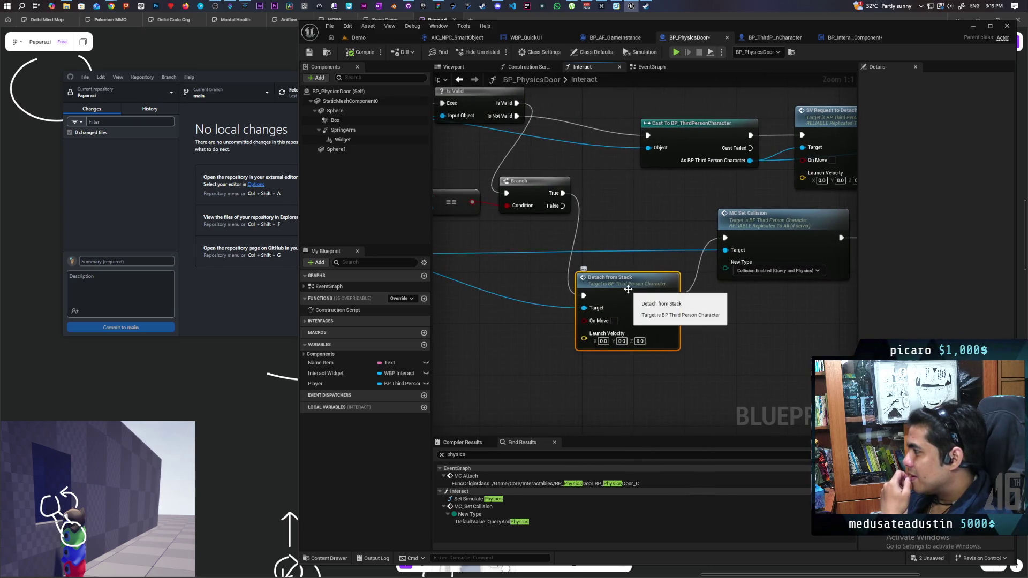
{"action": "mouse_move", "coordinate": [628, 289]}
{"action": "left_mouse_down"}
{"action": "mouse_move", "coordinate": [804, 287]}
{"action": "mouse_move", "coordinate": [724, 313]}
{"action": "mouse_move", "coordinate": [606, 312]}
{"action": "mouse_move", "coordinate": [715, 308]}
{"action": "mouse_move", "coordinate": [714, 350]}
{"action": "mouse_move", "coordinate": [684, 363]}
{"action": "mouse_move", "coordinate": [551, 347]}
{"action": "left_mouse_up"}
{"action": "mouse_move", "coordinate": [708, 334]}
{"action": "left_mouse_down"}
{"action": "mouse_move", "coordinate": [525, 338]}
{"action": "mouse_move", "coordinate": [734, 251]}
{"action": "mouse_move", "coordinate": [667, 246]}
{"action": "left_mouse_up"}
{"action": "left_click_drag", "start_coordinate": [496, 229], "coordinate": [657, 274]}
{"action": "mouse_move", "coordinate": [643, 371]}
{"action": "left_mouse_down"}
{"action": "mouse_move", "coordinate": [792, 316]}
{"action": "mouse_move", "coordinate": [555, 321]}
{"action": "mouse_move", "coordinate": [847, 318]}
{"action": "mouse_move", "coordinate": [726, 345]}
{"action": "mouse_move", "coordinate": [801, 324]}
{"action": "mouse_move", "coordinate": [780, 322]}
{"action": "left_mouse_up"}
{"action": "double_click", "coordinate": [710, 277]}
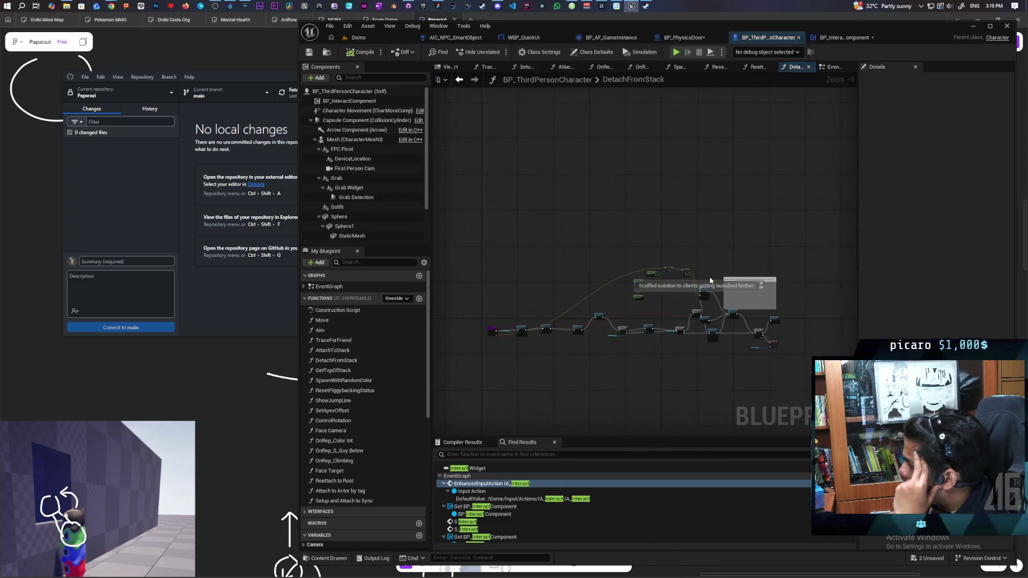
Review DetachFromStack's reattach nodes, then reconnect the door's Branch True to Detach from Stack.
{"action": "scroll", "coordinate": [714, 322], "scroll_direction": "up", "scroll_amount": 3}
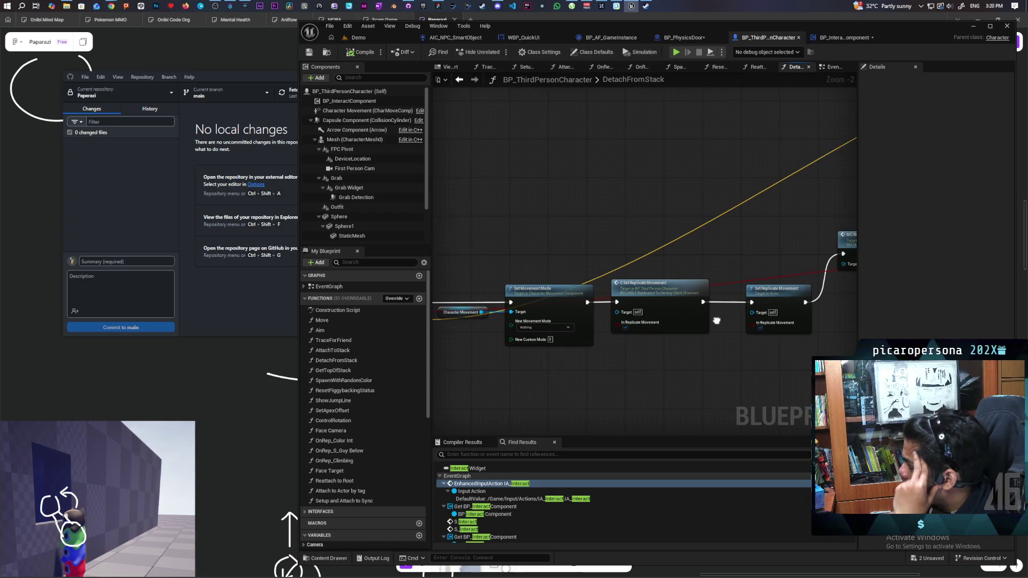
{"action": "left_click_drag", "start_coordinate": [714, 322], "coordinate": [635, 314]}
{"action": "mouse_move", "coordinate": [853, 343]}
{"action": "left_mouse_down"}
{"action": "mouse_move", "coordinate": [808, 328]}
{"action": "mouse_move", "coordinate": [661, 328]}
{"action": "left_mouse_up"}
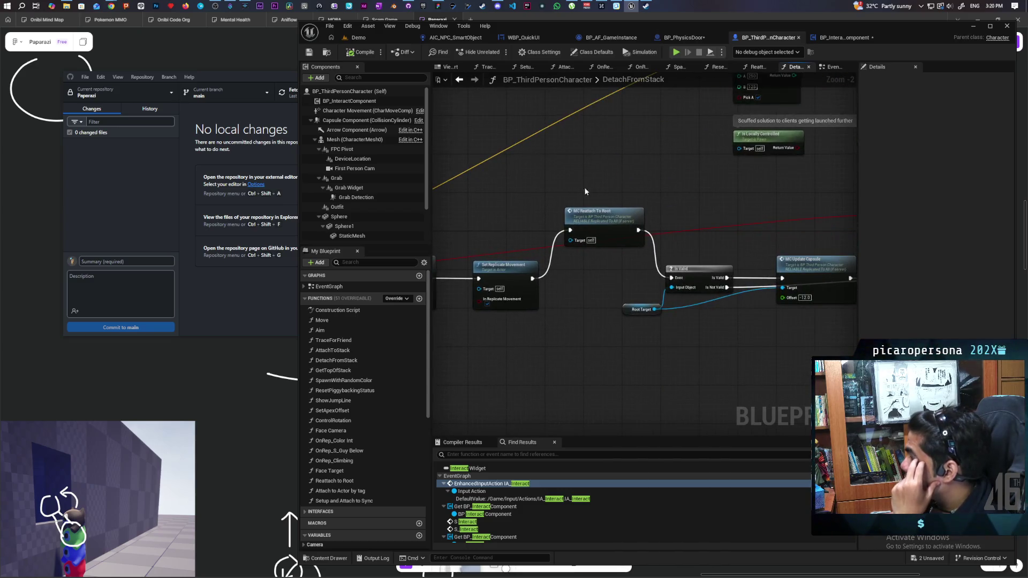
{"action": "left_click", "coordinate": [459, 79]}
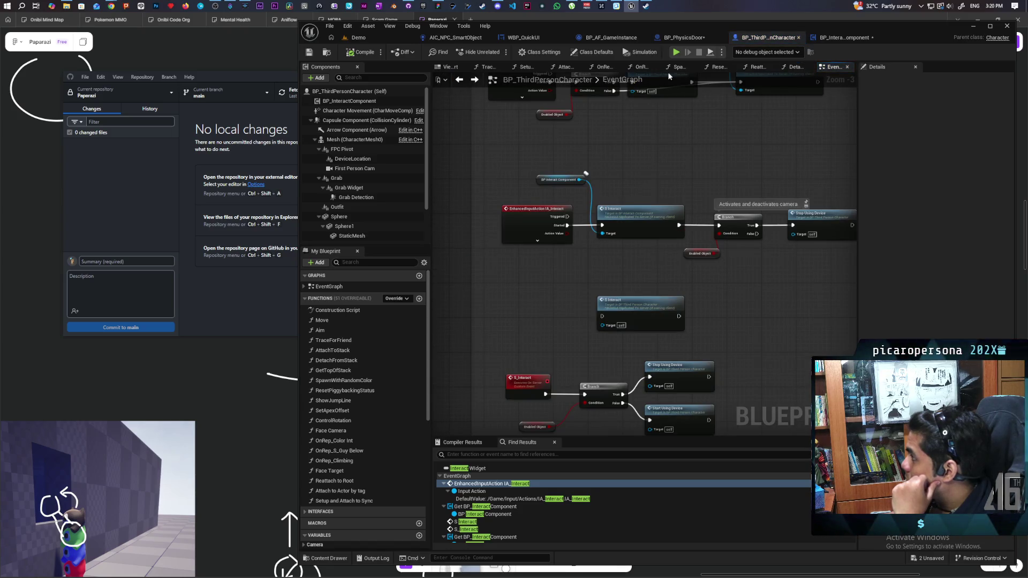
{"action": "left_click", "coordinate": [681, 38]}
{"action": "left_click_drag", "start_coordinate": [592, 265], "coordinate": [555, 254]}
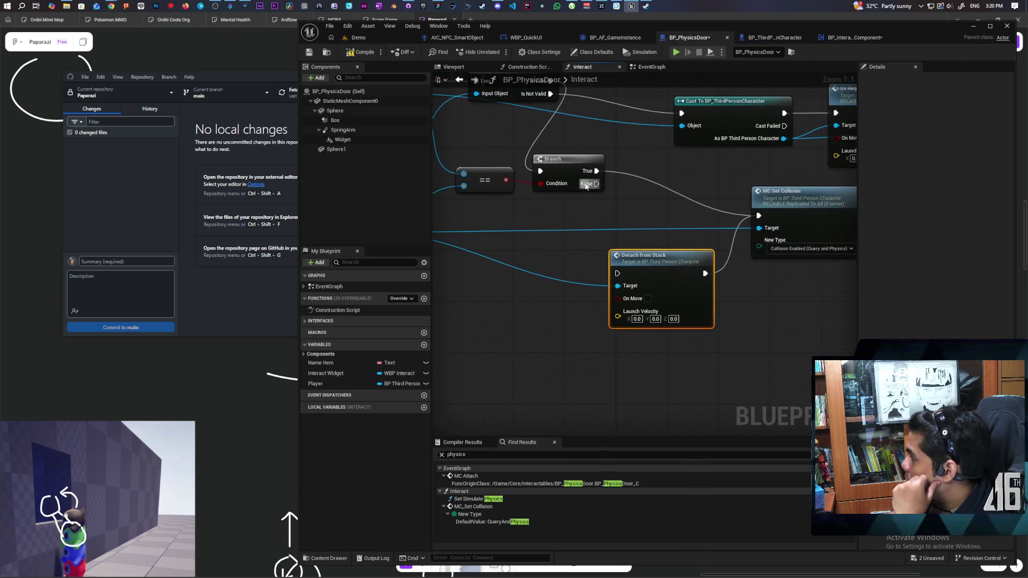
Connect Branch True to Detach from Stack and comment it as the basic logic for detaching self and reorienting capsule.
{"action": "mouse_move", "coordinate": [597, 171]}
{"action": "left_mouse_down"}
{"action": "mouse_move", "coordinate": [608, 274]}
{"action": "mouse_move", "coordinate": [621, 274]}
{"action": "mouse_move", "coordinate": [670, 184]}
{"action": "mouse_move", "coordinate": [662, 178]}
{"action": "mouse_move", "coordinate": [671, 193]}
{"action": "mouse_move", "coordinate": [650, 320]}
{"action": "left_mouse_up"}
{"action": "type", "text": "This is used because"}
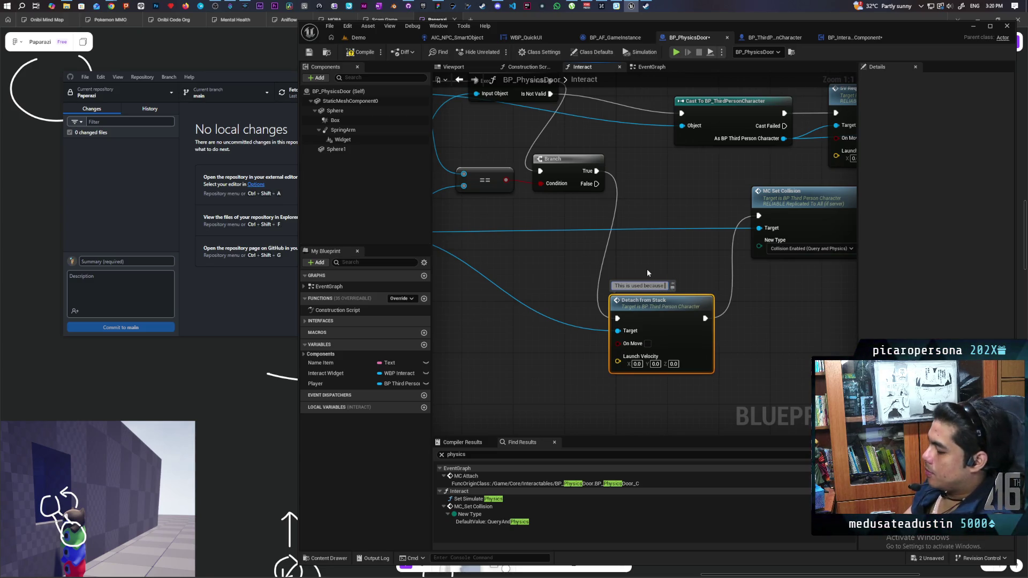
{"action": "type", "text": "it has the"}
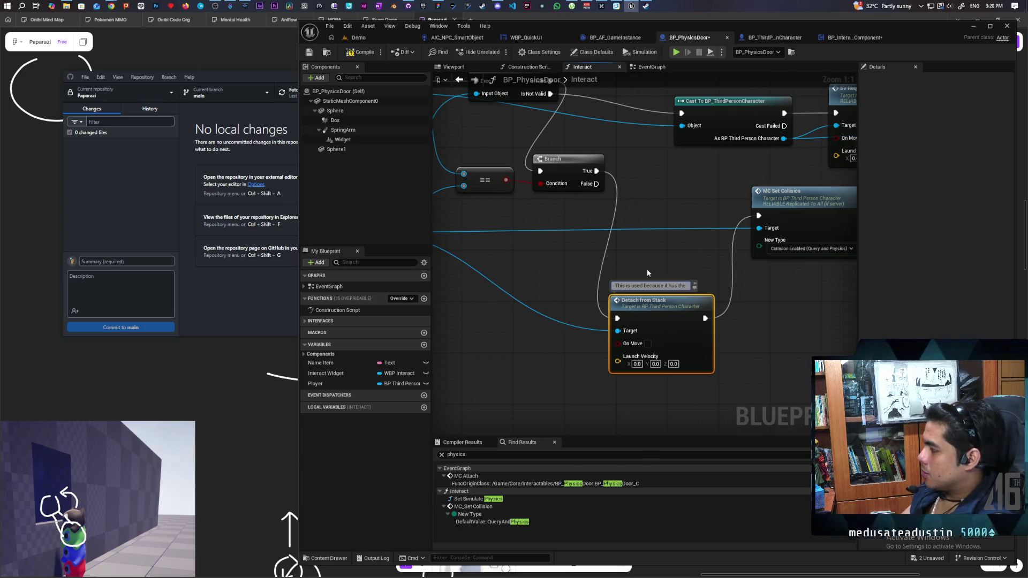
{"action": "key", "text": "BackSpace"}
{"action": "key", "text": "BackSpace"}
{"action": "key", "text": "BackSpace"}
{"action": "type", "text": "all the"}
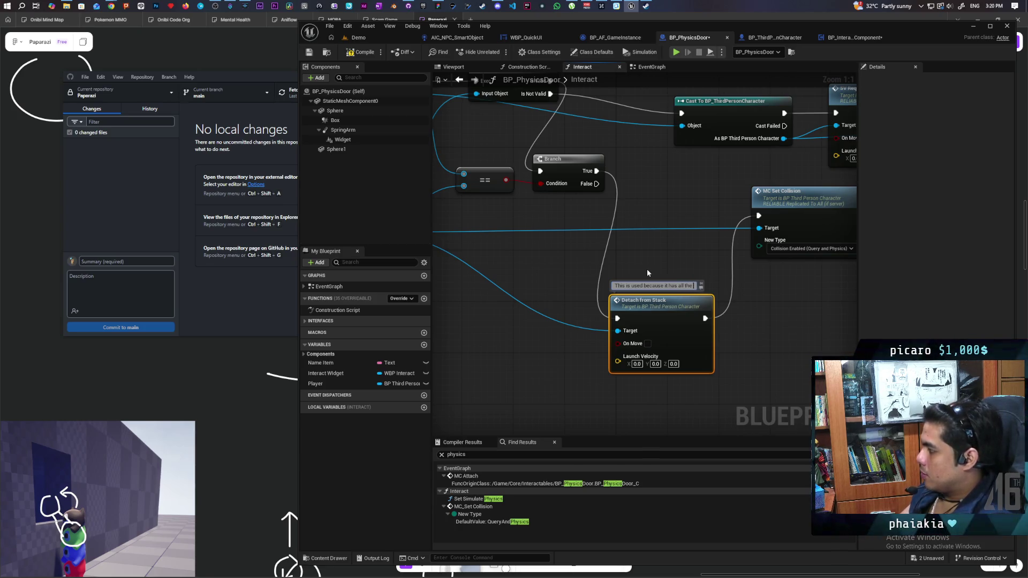
{"action": "type", "text": " basic log"}
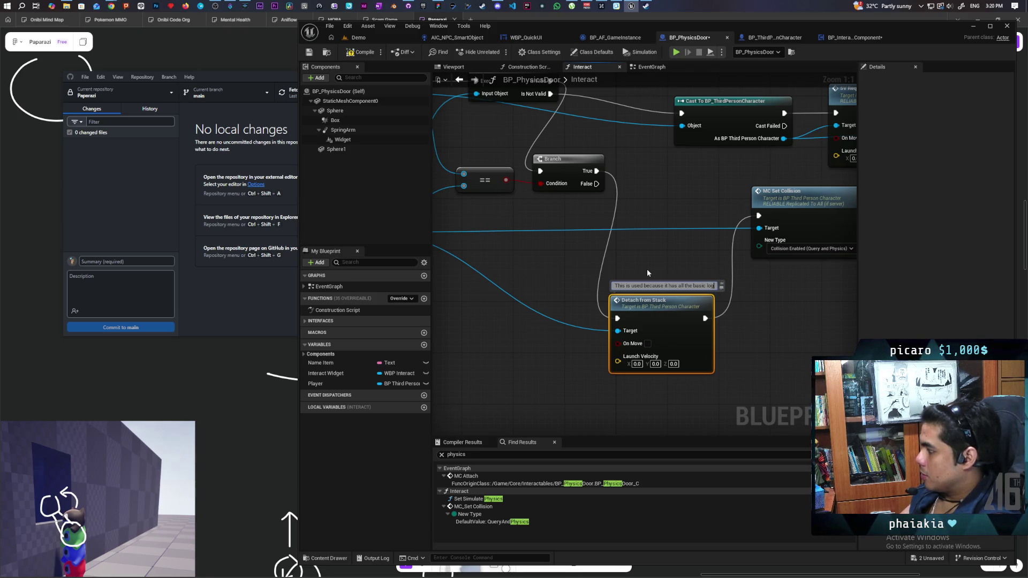
{"action": "type", "text": "ic for"}
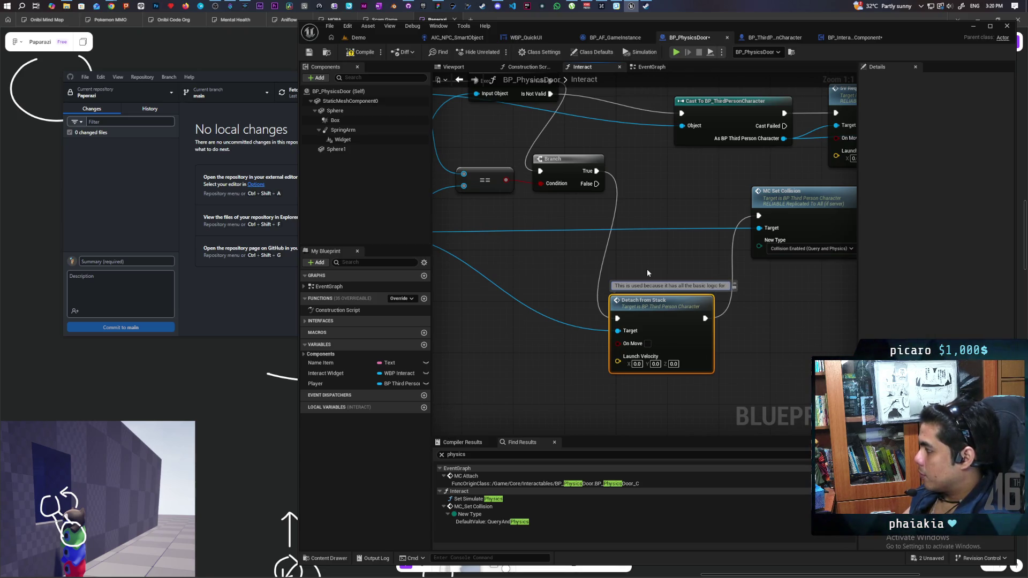
{"action": "type", "text": " de"}
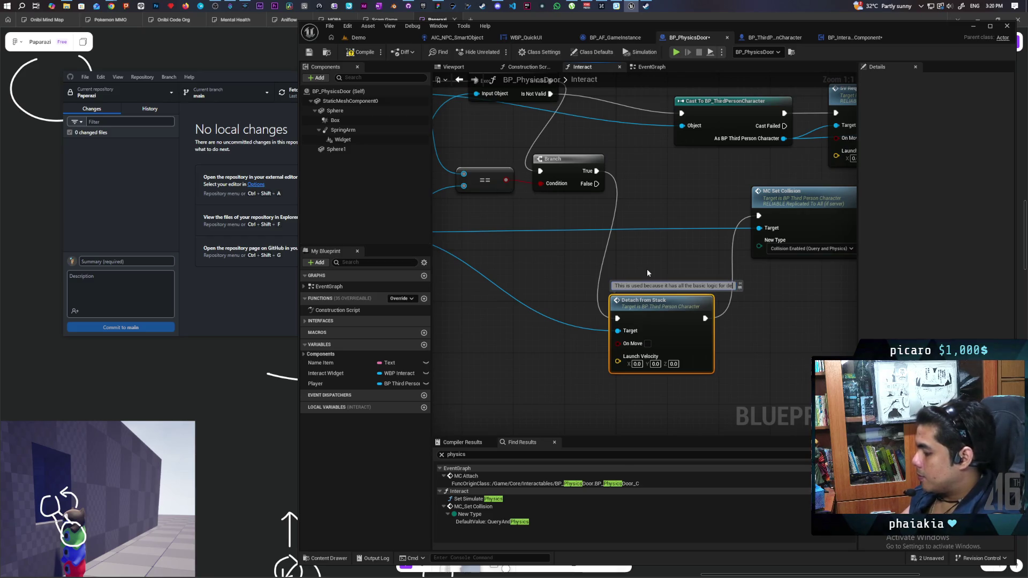
{"action": "type", "text": "taching"}
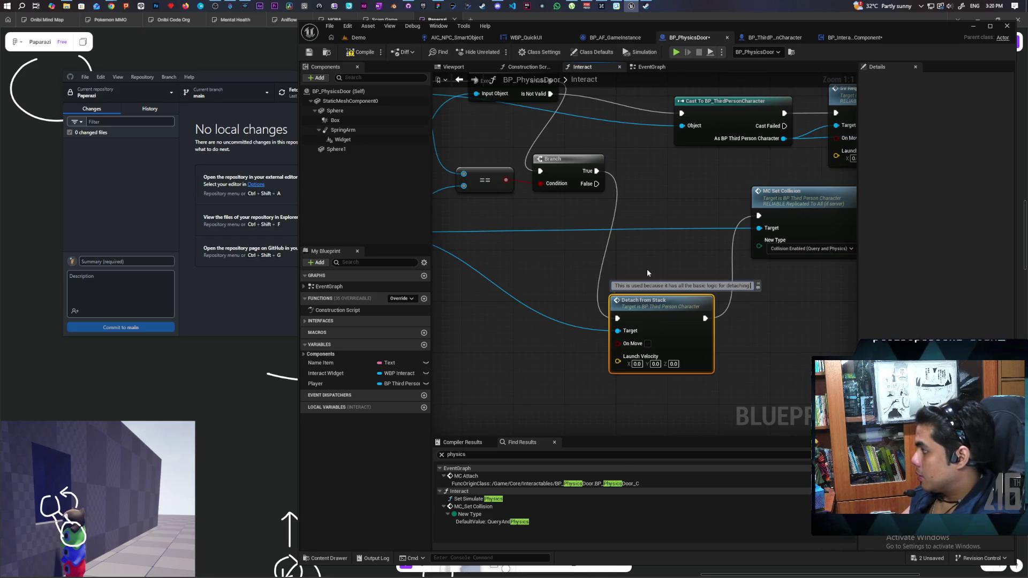
{"action": "type", "text": " self and"}
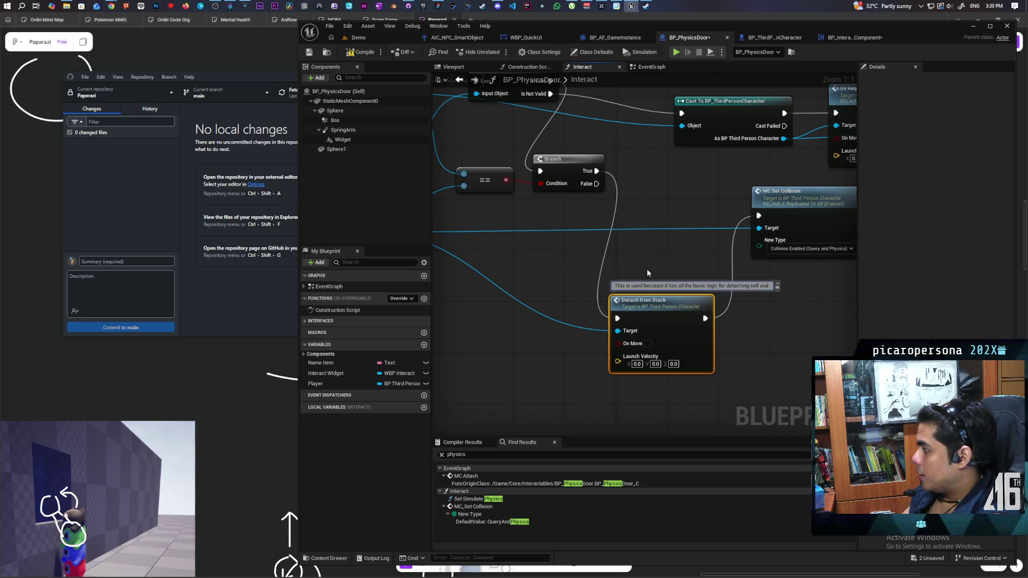
{"action": "type", "text": " recrienting"}
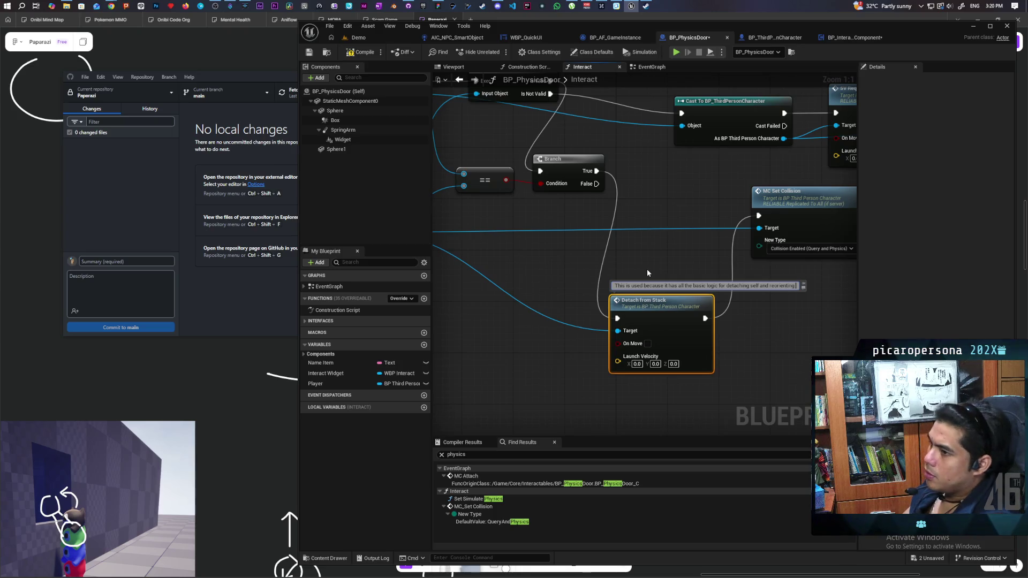
{"action": "type", "text": " capsule"}
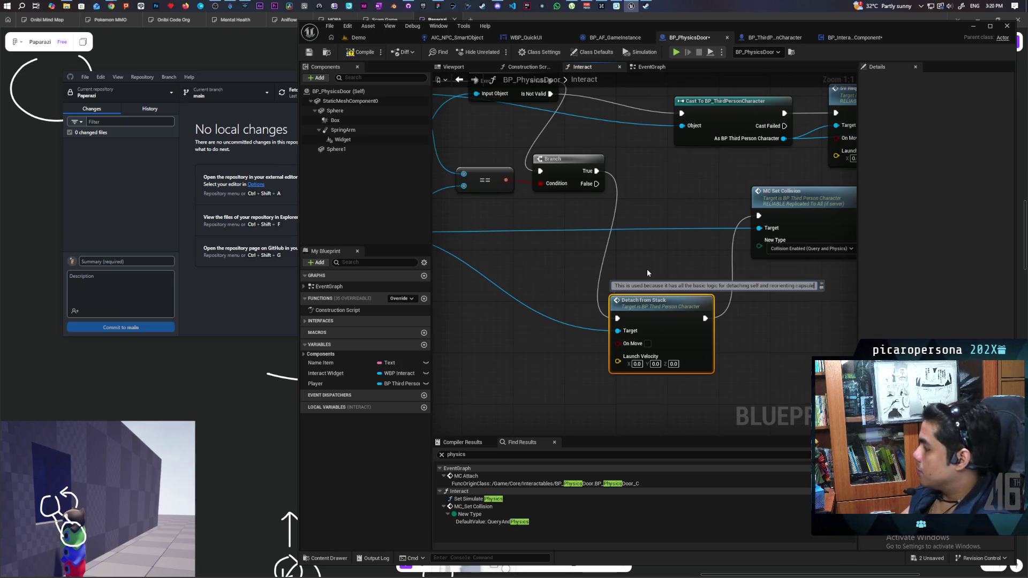
{"action": "left_click", "coordinate": [789, 340]}
Move the Player SET node below MC Set Collision in the Interact graph.
{"action": "left_click_drag", "start_coordinate": [788, 339], "coordinate": [594, 356]}
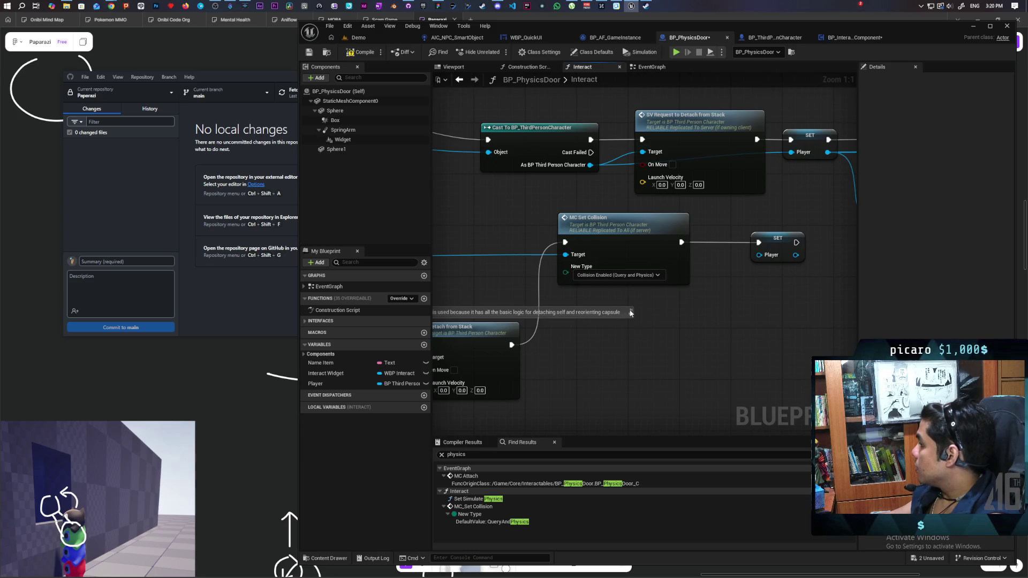
{"action": "mouse_move", "coordinate": [631, 313]}
{"action": "left_mouse_down"}
{"action": "mouse_move", "coordinate": [608, 351]}
{"action": "mouse_move", "coordinate": [660, 287]}
{"action": "mouse_move", "coordinate": [765, 294]}
{"action": "mouse_move", "coordinate": [545, 312]}
{"action": "mouse_move", "coordinate": [592, 339]}
{"action": "mouse_move", "coordinate": [696, 292]}
{"action": "mouse_move", "coordinate": [588, 350]}
{"action": "left_mouse_up"}
{"action": "left_click", "coordinate": [691, 243]}
{"action": "scroll", "coordinate": [589, 350], "scroll_direction": "down", "scroll_amount": 3}
{"action": "mouse_move", "coordinate": [714, 297]}
{"action": "left_mouse_down"}
{"action": "mouse_move", "coordinate": [482, 351]}
{"action": "mouse_move", "coordinate": [673, 317]}
{"action": "left_mouse_up"}
{"action": "mouse_move", "coordinate": [745, 220]}
{"action": "left_mouse_down"}
{"action": "mouse_move", "coordinate": [652, 237]}
{"action": "mouse_move", "coordinate": [651, 317]}
{"action": "mouse_move", "coordinate": [612, 336]}
{"action": "mouse_move", "coordinate": [836, 298]}
{"action": "mouse_move", "coordinate": [541, 348]}
{"action": "mouse_move", "coordinate": [614, 322]}
{"action": "left_mouse_up"}
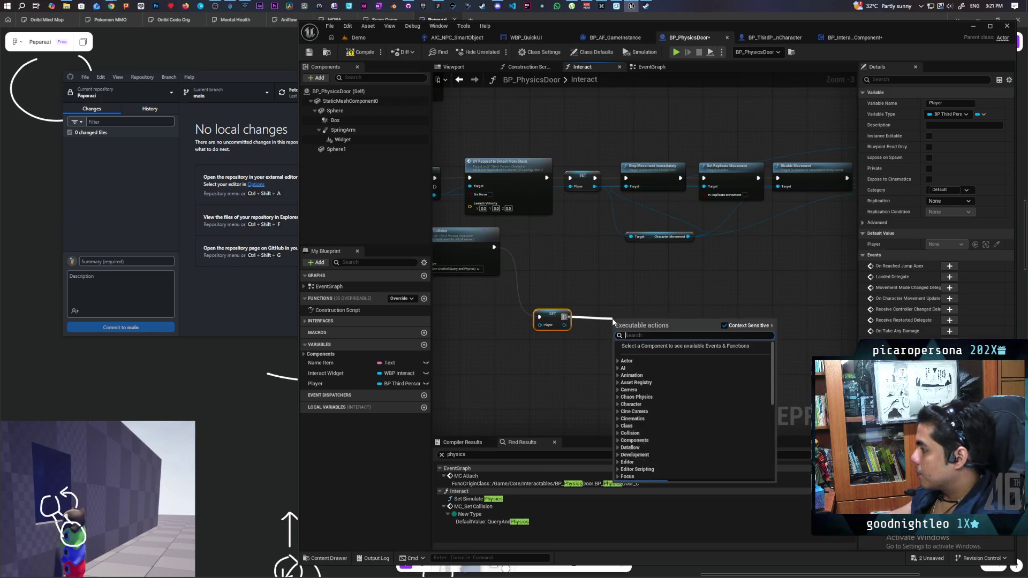
Add Set Actor Tick Enabled after the SET node, commented 'check if door is closed'.
{"action": "type", "text": "set tick en"}
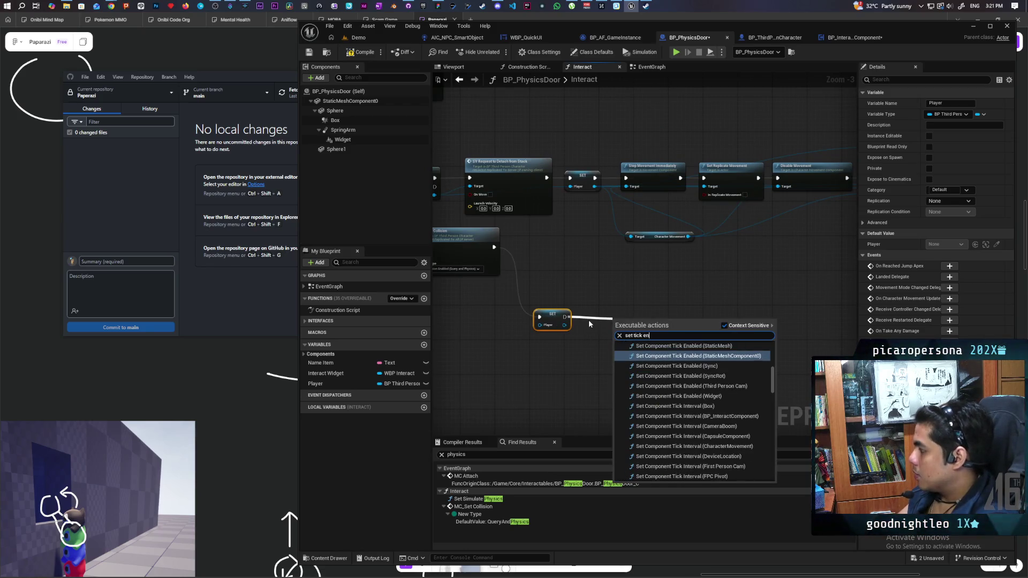
{"action": "key", "text": "Up"}
{"action": "key", "text": "Up"}
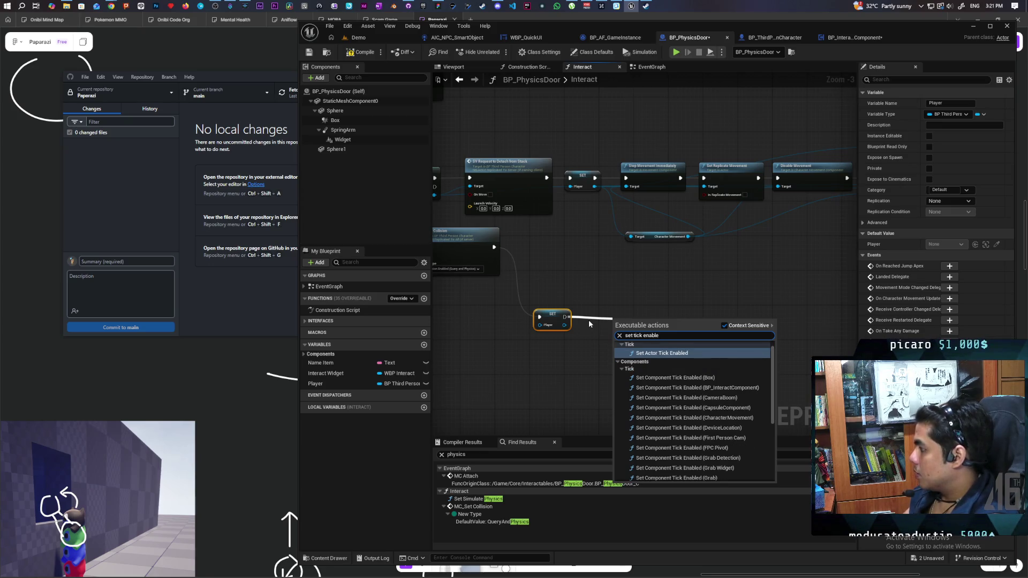
{"action": "key", "text": "Return"}
{"action": "scroll", "coordinate": [648, 319], "scroll_direction": "up", "scroll_amount": 3}
{"action": "left_click_drag", "start_coordinate": [619, 325], "coordinate": [609, 308]}
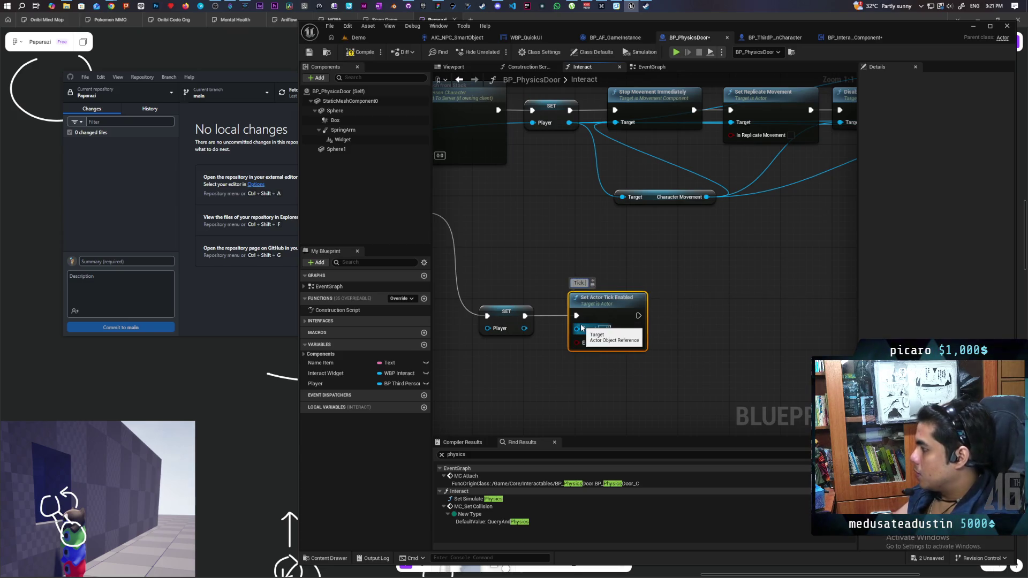
{"action": "type", "text": "check if"}
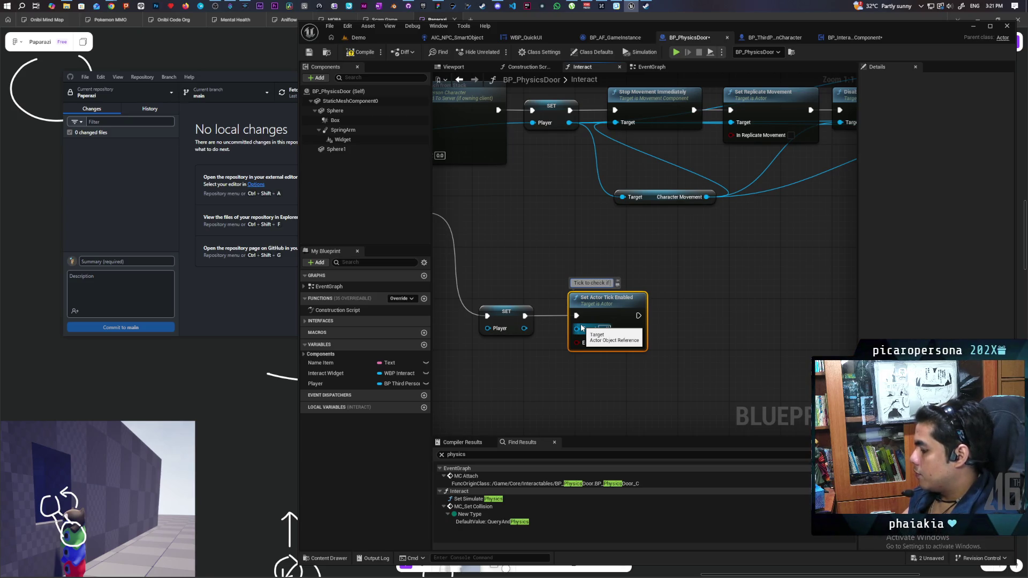
{"action": "type", "text": " door is closed"}
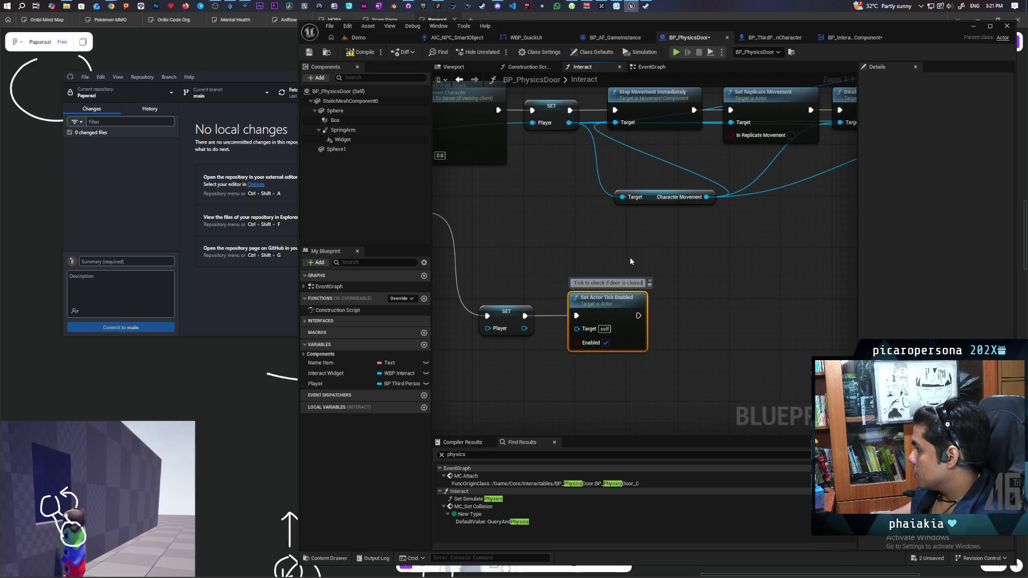
{"action": "left_click", "coordinate": [630, 261]}
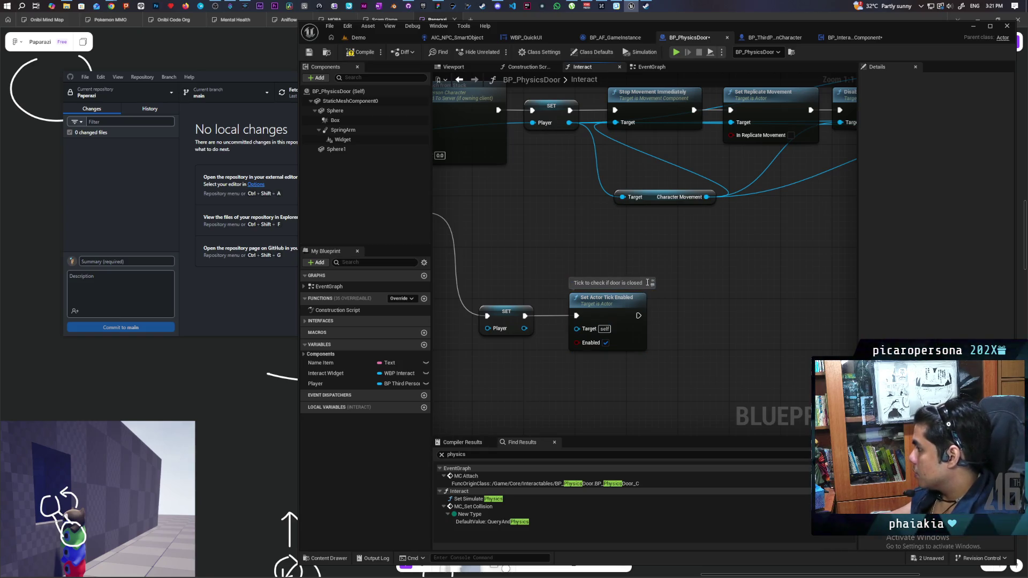
Compile and save BP_PhysicsDoor, then go to its EventGraph.
{"action": "left_click", "coordinate": [362, 53]}
{"action": "key", "text": "ctrl+shift+s"}
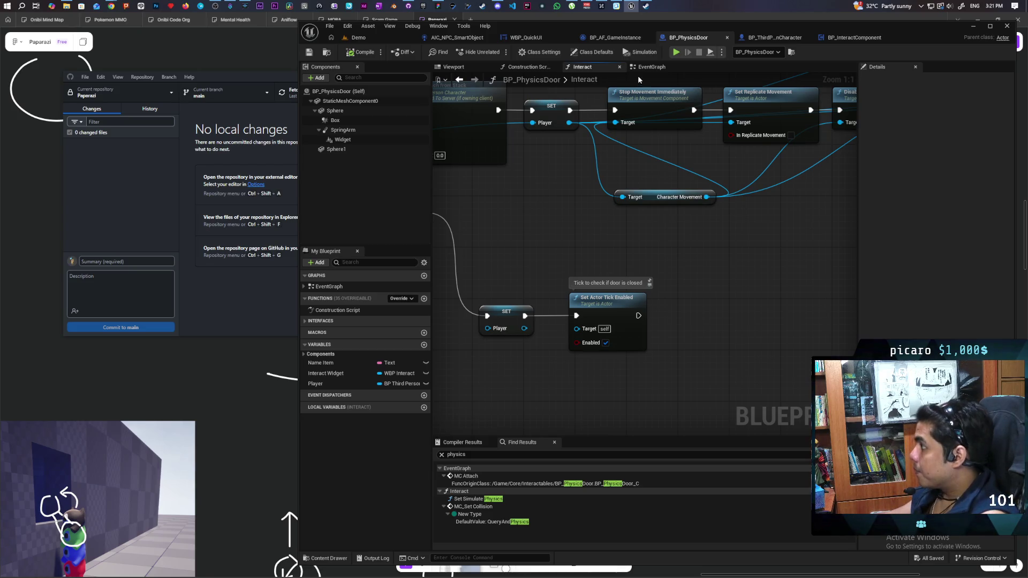
{"action": "left_click", "coordinate": [659, 68]}
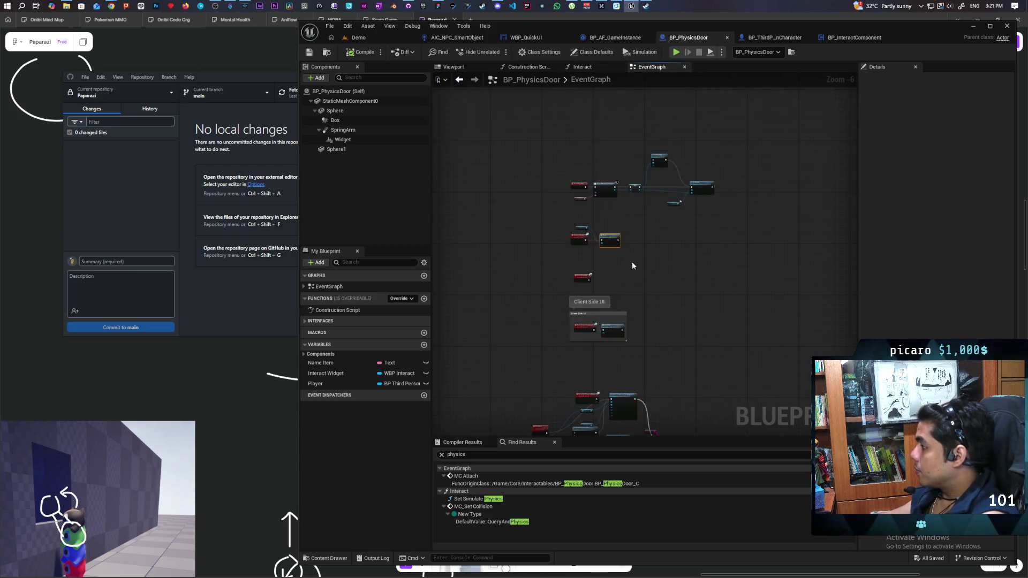
Paste a Print String node and wire it after Event Tick.
{"action": "scroll", "coordinate": [632, 261], "scroll_direction": "down", "scroll_amount": 3}
{"action": "scroll", "coordinate": [624, 218], "scroll_direction": "up", "scroll_amount": 3}
{"action": "mouse_move", "coordinate": [553, 305]}
{"action": "left_mouse_down"}
{"action": "mouse_move", "coordinate": [593, 266]}
{"action": "mouse_move", "coordinate": [544, 322]}
{"action": "mouse_move", "coordinate": [564, 332]}
{"action": "mouse_move", "coordinate": [557, 308]}
{"action": "left_mouse_up"}
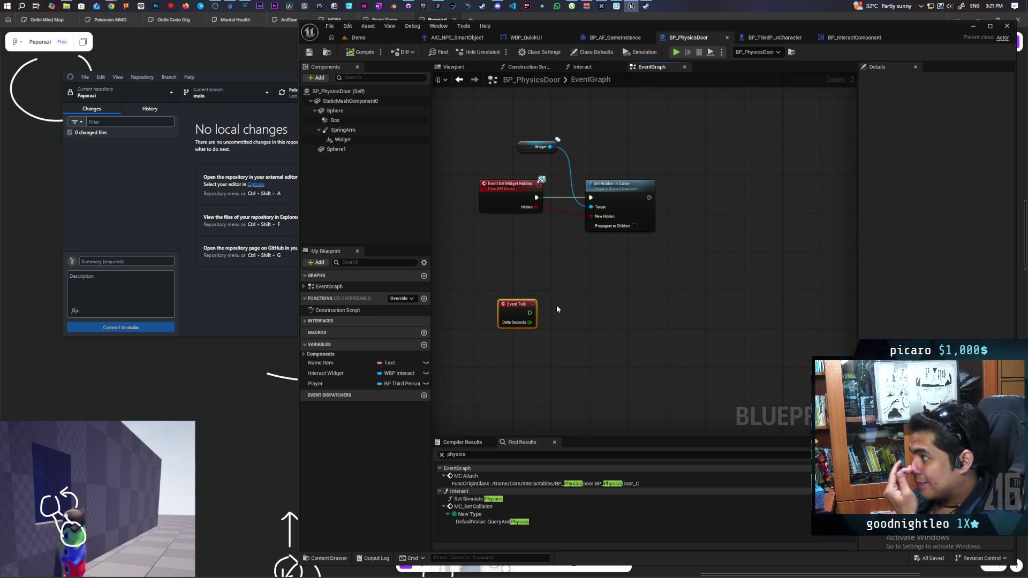
{"action": "scroll", "coordinate": [557, 304], "scroll_direction": "down", "scroll_amount": 5}
{"action": "scroll", "coordinate": [538, 175], "scroll_direction": "up", "scroll_amount": 5}
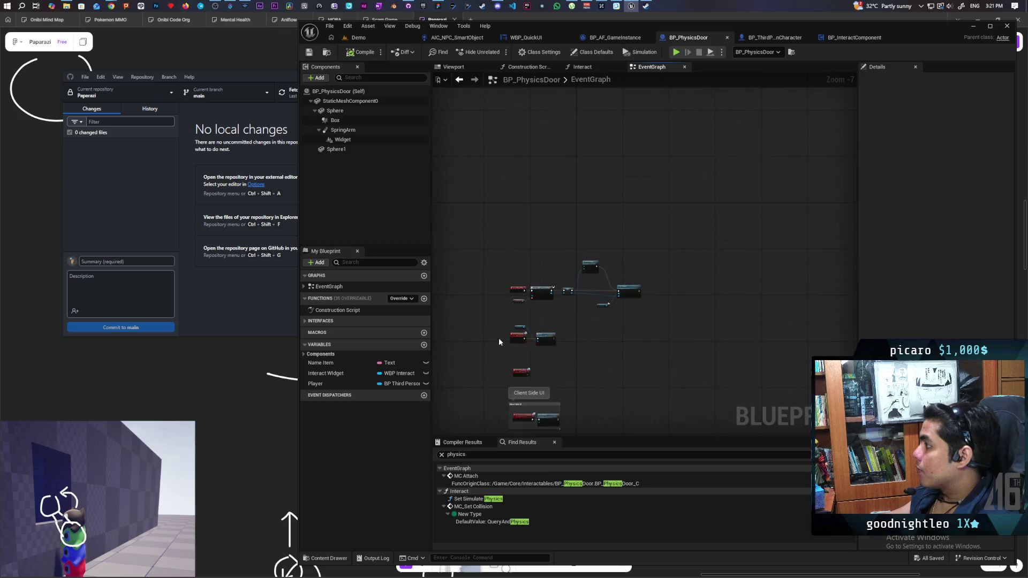
{"action": "left_click_drag", "start_coordinate": [454, 330], "coordinate": [682, 312]}
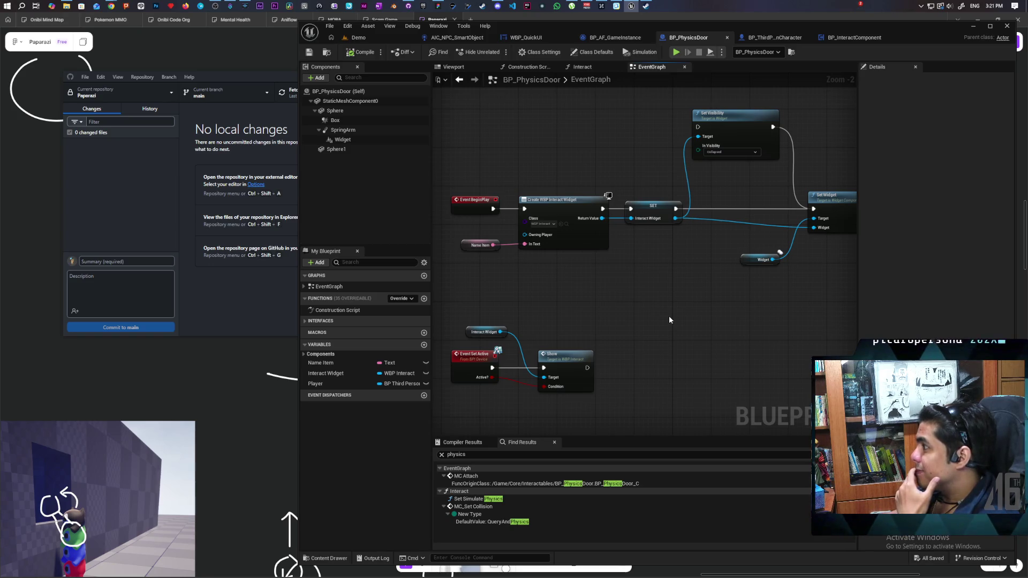
{"action": "scroll", "coordinate": [661, 314], "scroll_direction": "down", "scroll_amount": 5}
{"action": "scroll", "coordinate": [600, 220], "scroll_direction": "up", "scroll_amount": 4}
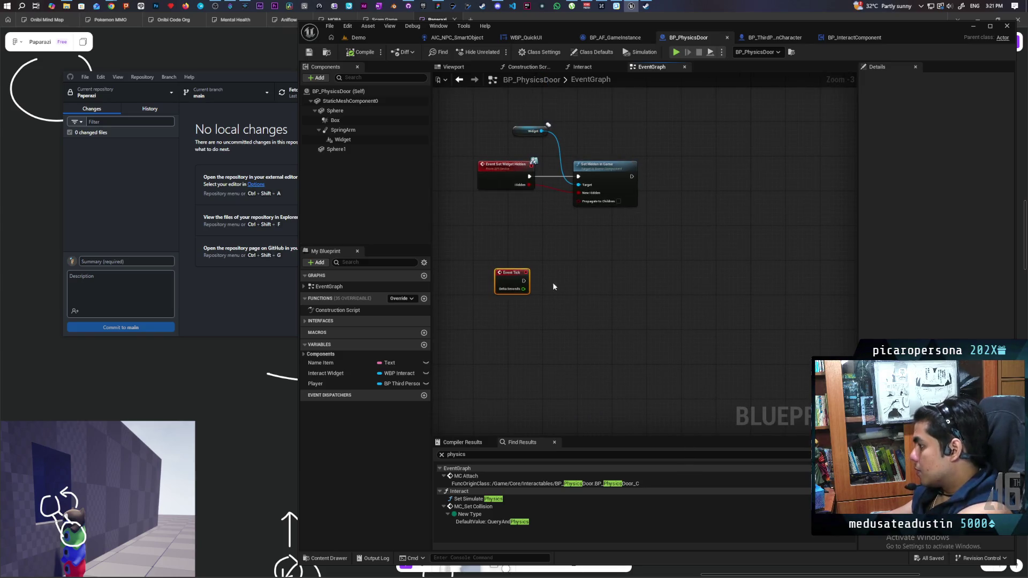
{"action": "key", "text": "ctrl+v"}
{"action": "left_click_drag", "start_coordinate": [524, 280], "coordinate": [553, 277]}
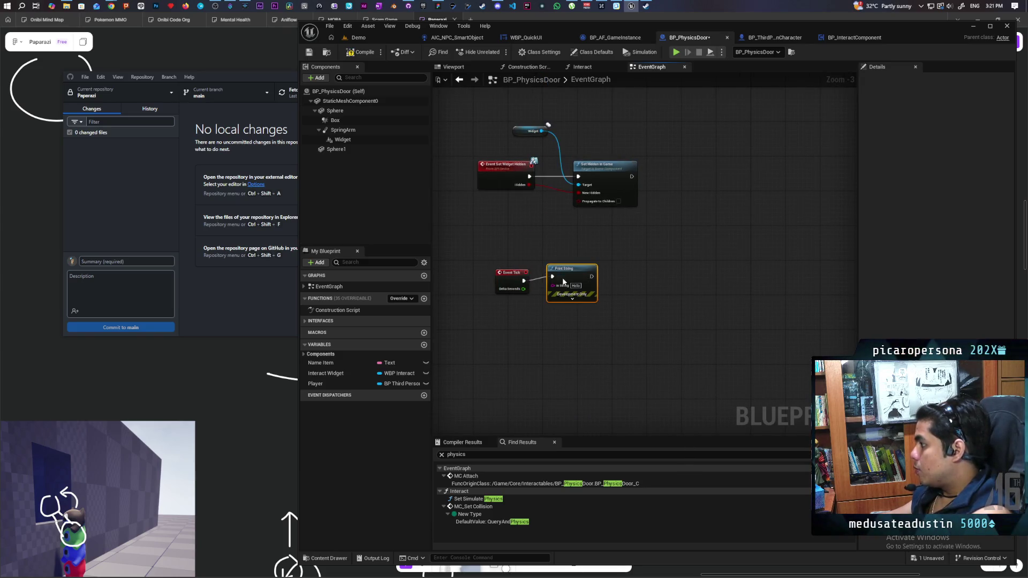
Compile the door blueprint and start a multiplayer Play session of the Demo level with three clients.
{"action": "left_click", "coordinate": [358, 52]}
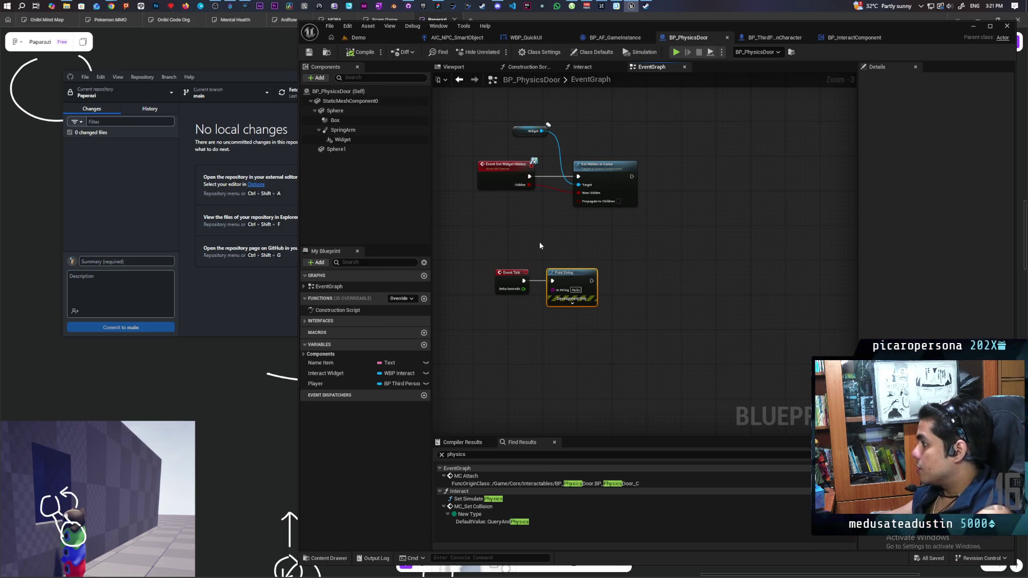
{"action": "left_click", "coordinate": [410, 38]}
{"action": "left_click", "coordinate": [499, 52]}
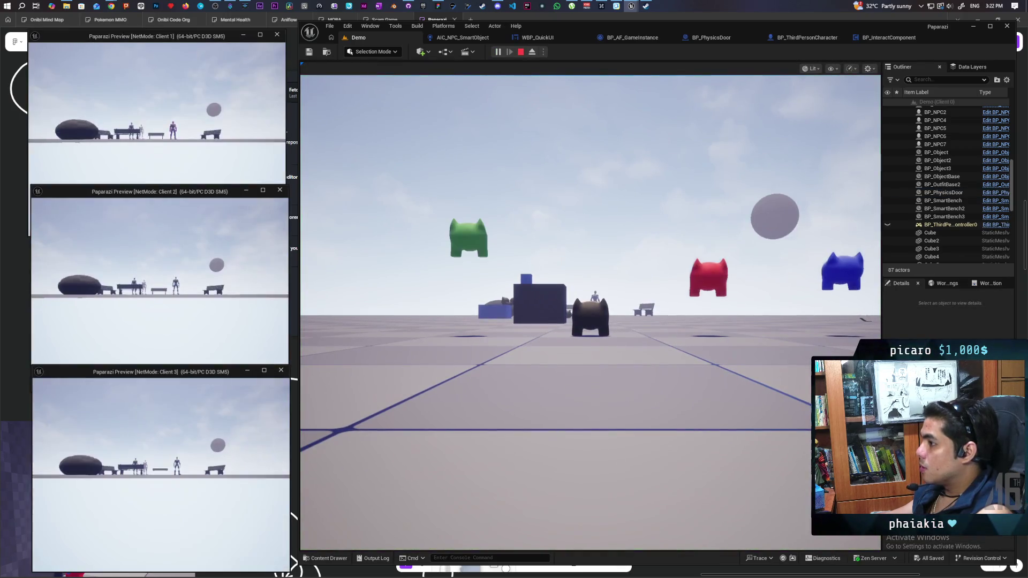
Enlarge the Client 2 window and walk and jump the client characters together.
{"action": "left_click_drag", "start_coordinate": [256, 365], "coordinate": [256, 392]}
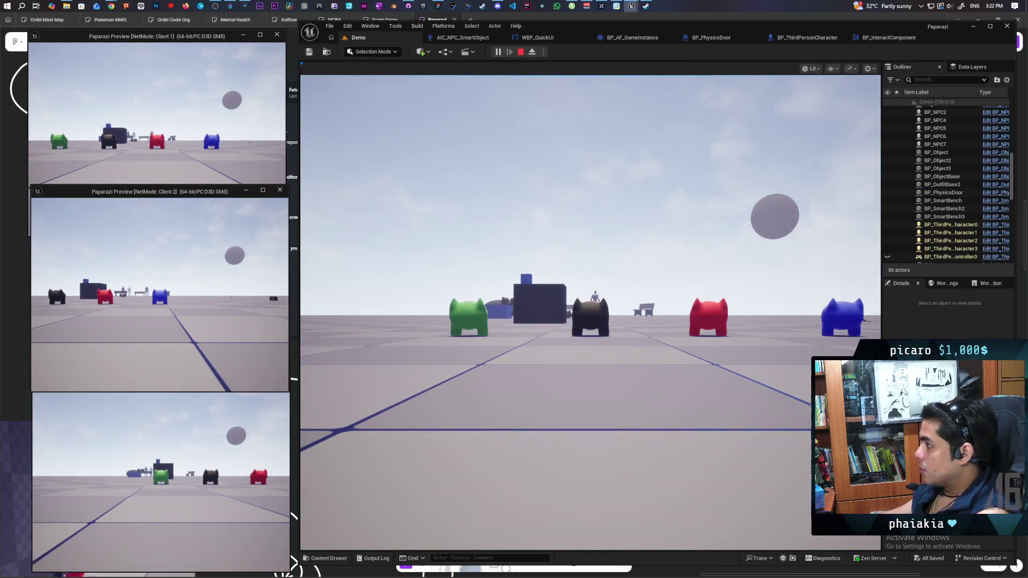
{"action": "key", "text": "w"}
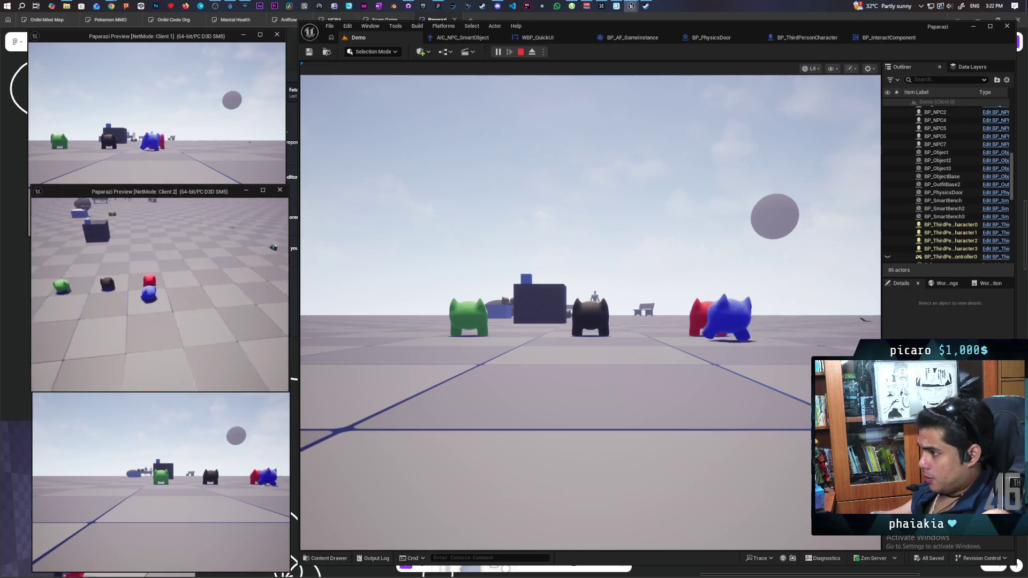
{"action": "key", "text": "space"}
{"action": "left_click", "coordinate": [558, 304]}
{"action": "key", "text": "w"}
{"action": "key", "text": "space"}
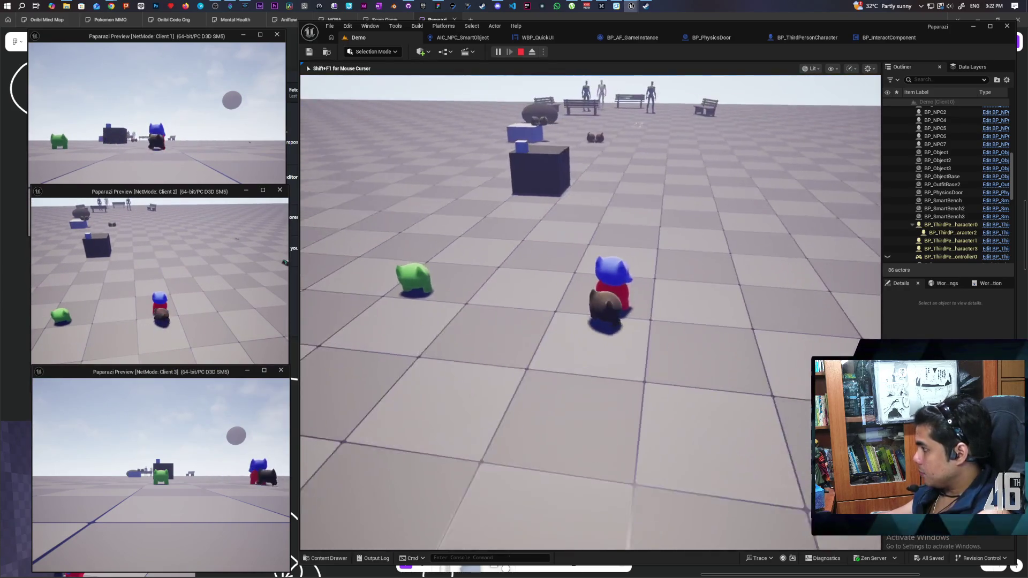
{"action": "left_click", "coordinate": [214, 134]}
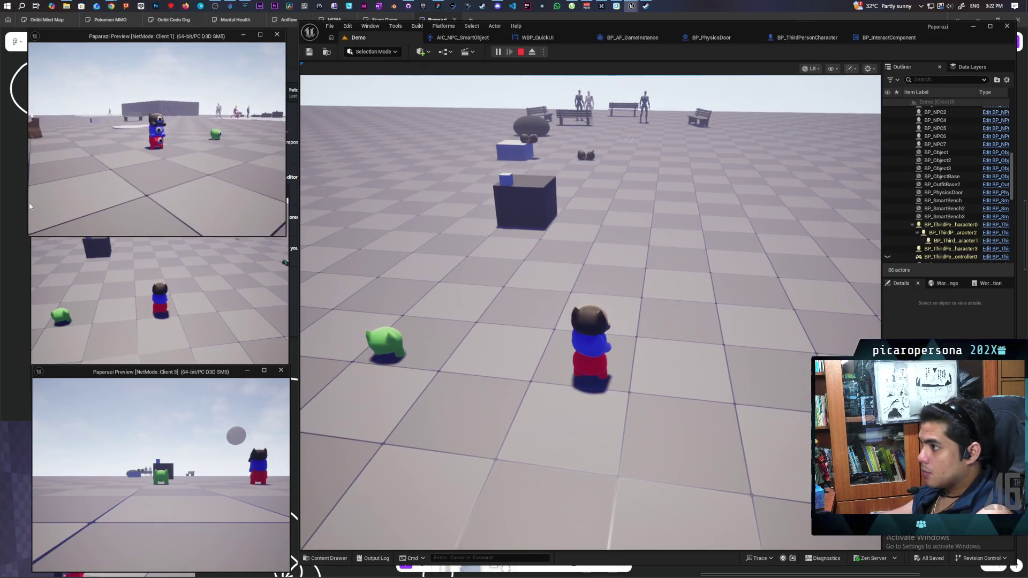
{"action": "left_click", "coordinate": [536, 268]}
{"action": "key", "text": "w"}
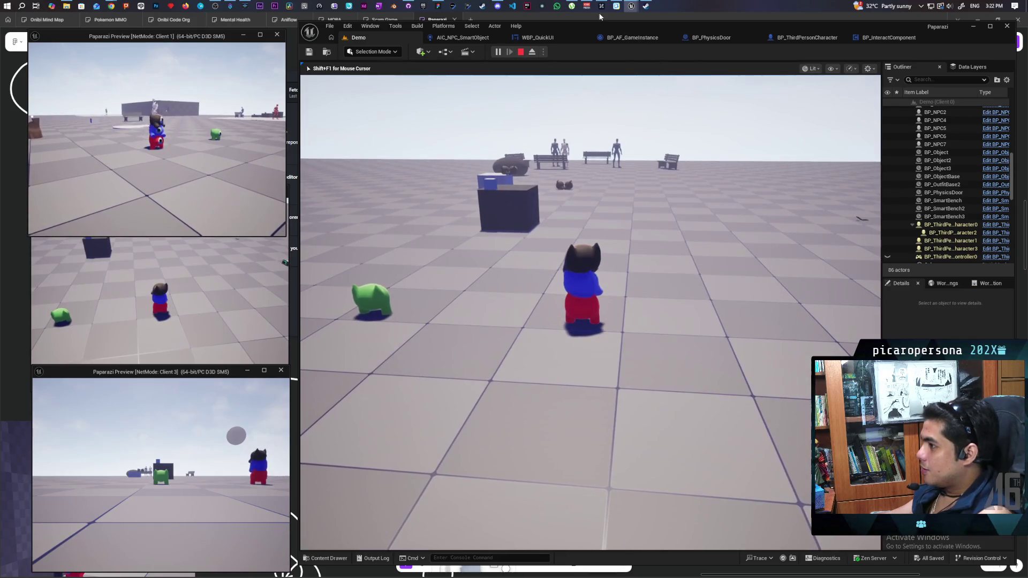
Walk the main player past the NPC and bench to the door wall and interact with F.
{"action": "left_click", "coordinate": [314, 157]}
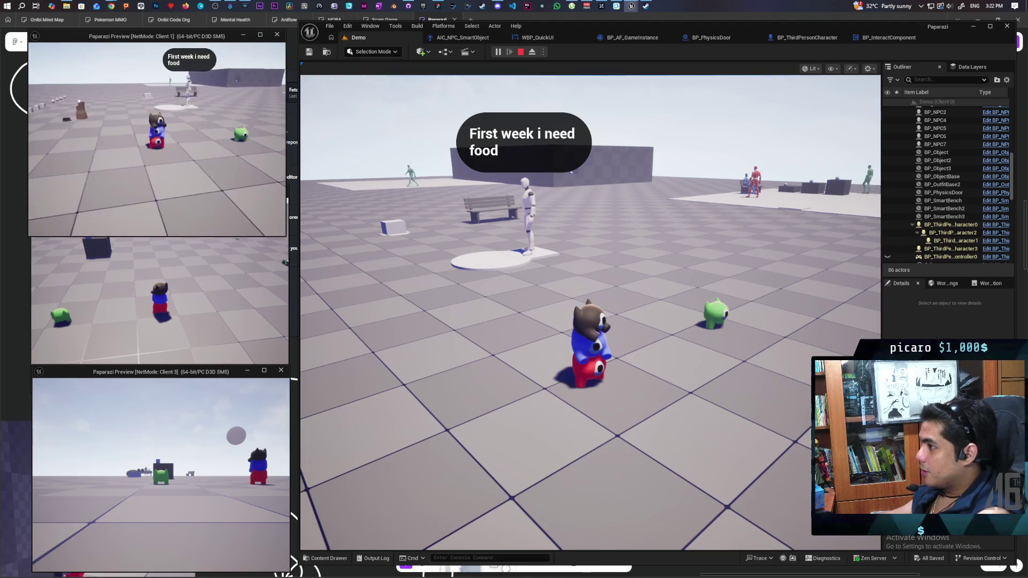
{"action": "key", "text": "w"}
{"action": "key", "text": "w"}
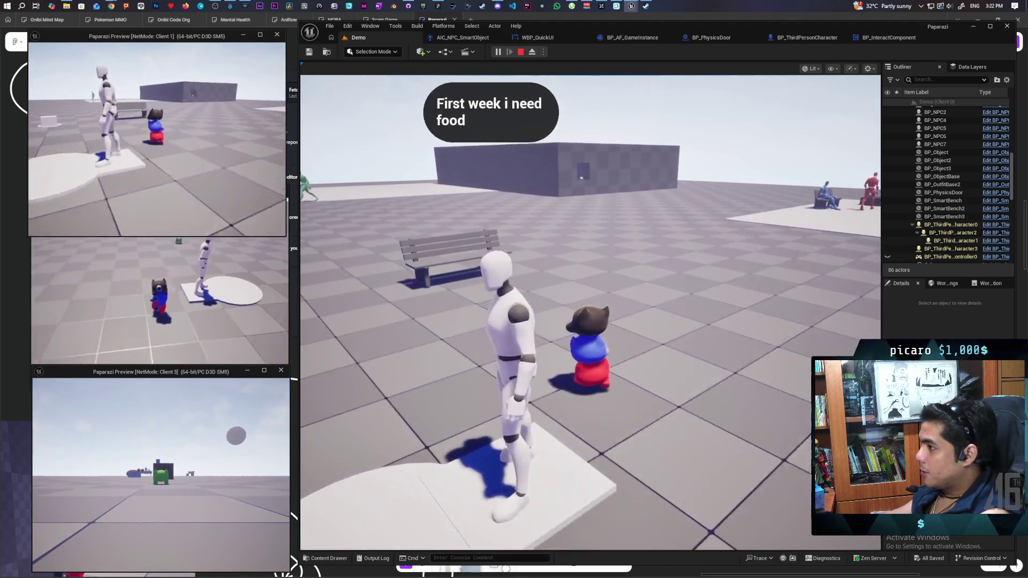
{"action": "key", "text": "w"}
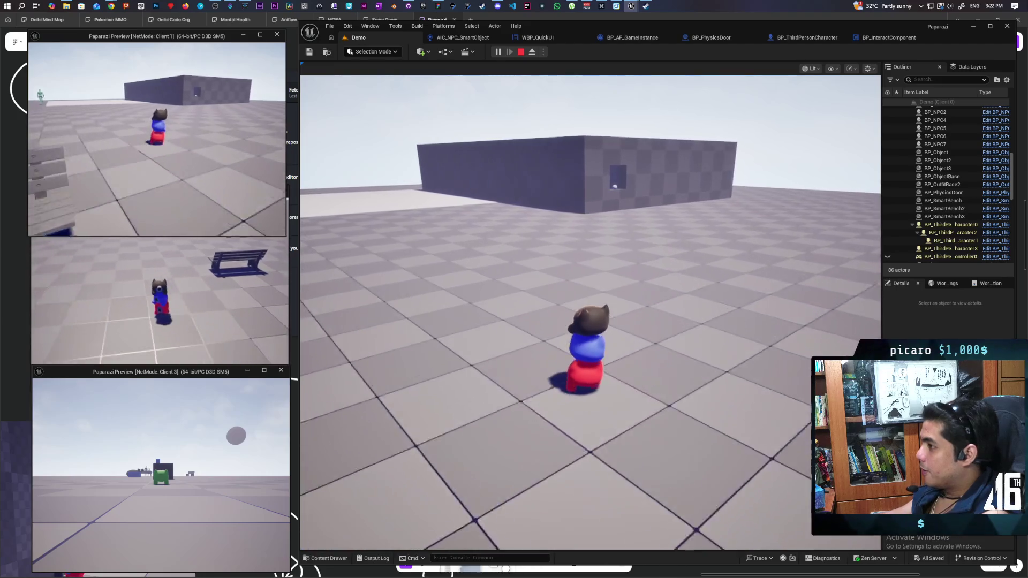
{"action": "key", "text": "w"}
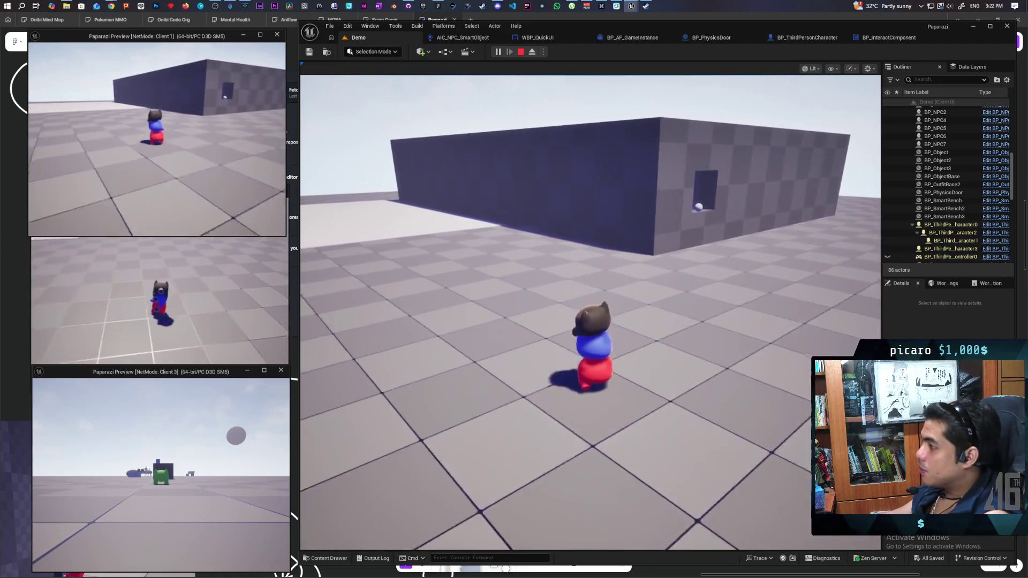
{"action": "key", "text": "w"}
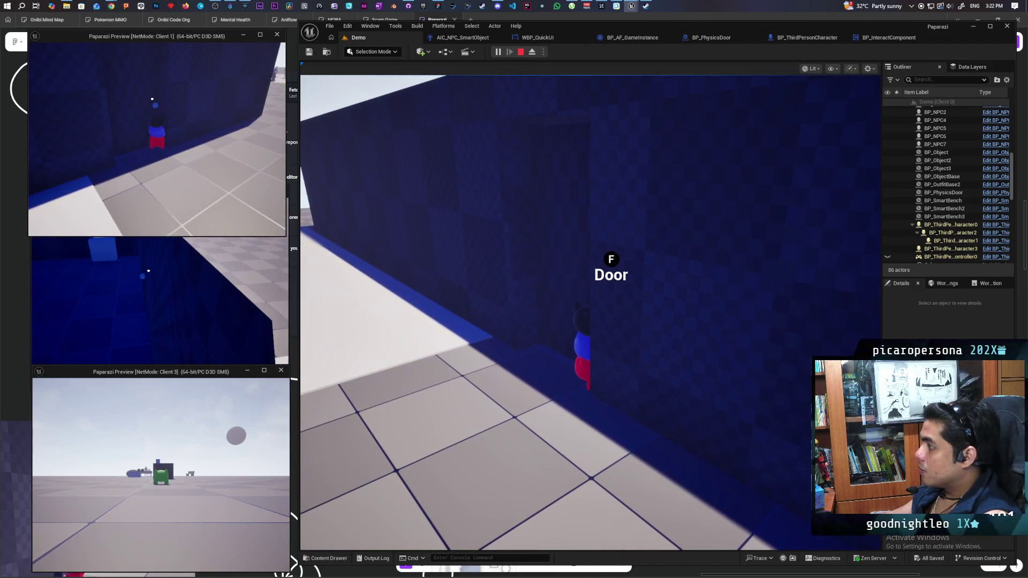
{"action": "key", "text": "f"}
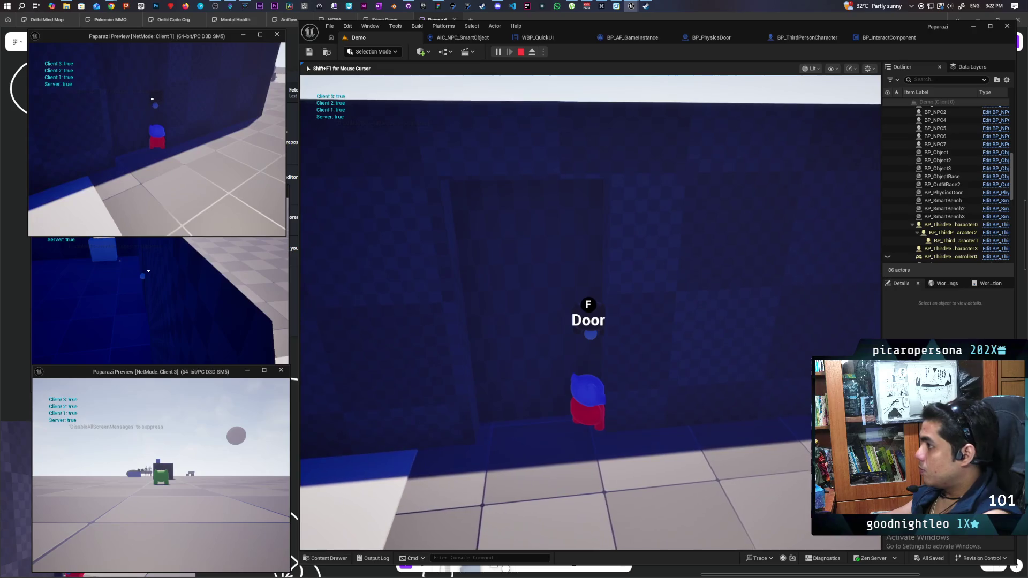
Step closer to the door, interact again, then end the play session.
{"action": "key", "text": "shift+F1"}
{"action": "key", "text": "w"}
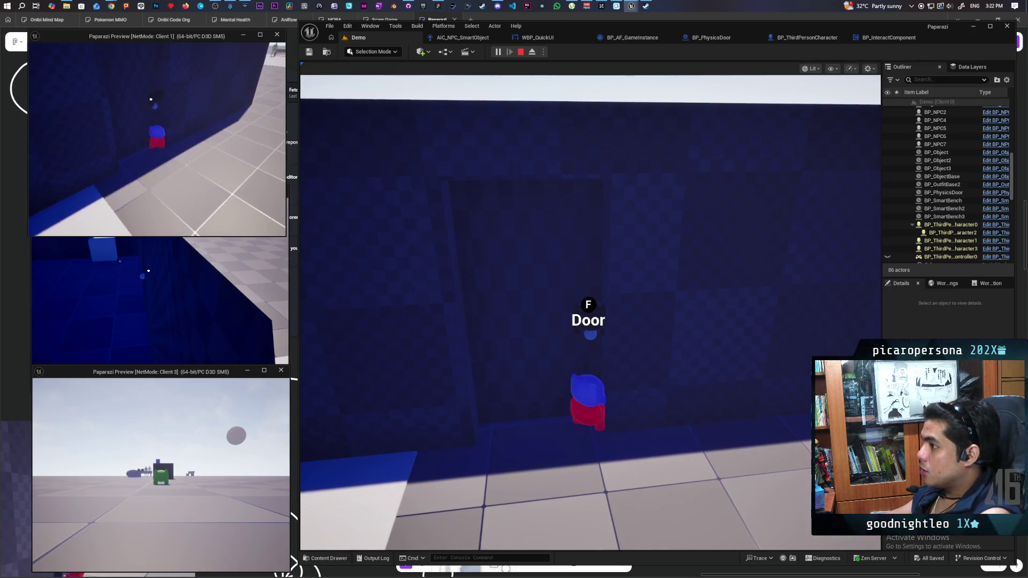
{"action": "left_click", "coordinate": [493, 218]}
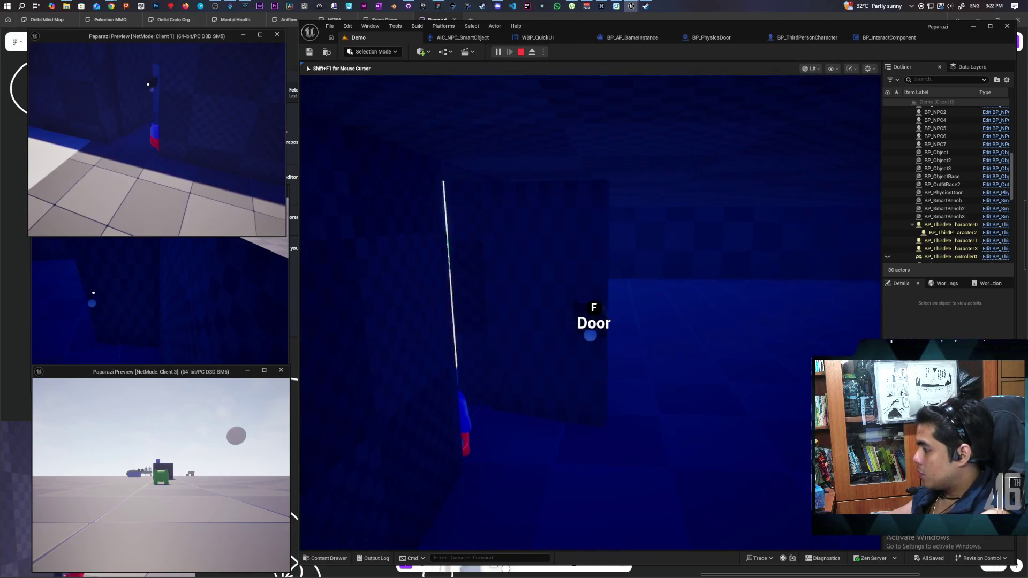
{"action": "key", "text": "f"}
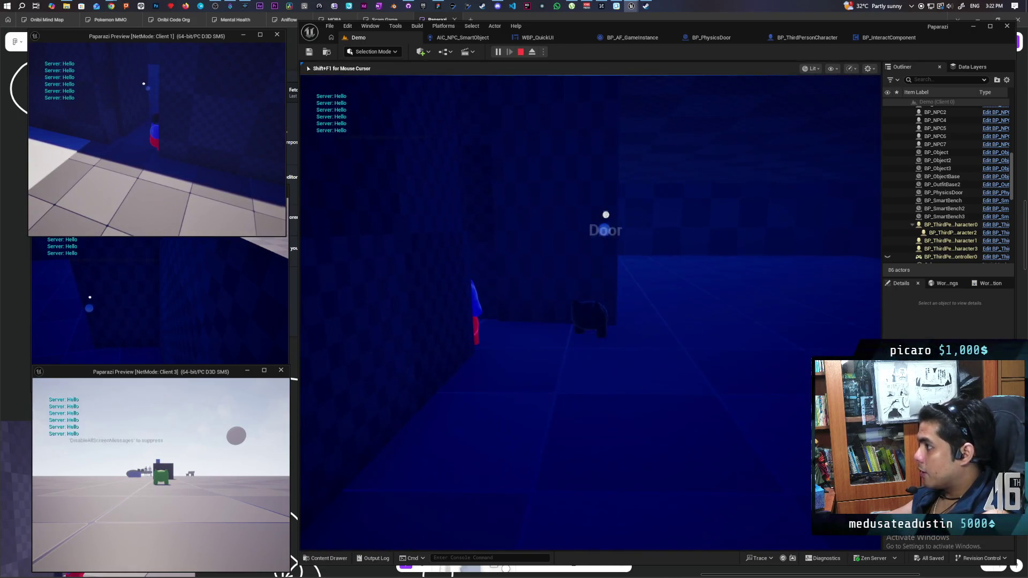
{"action": "key", "text": "Escape"}
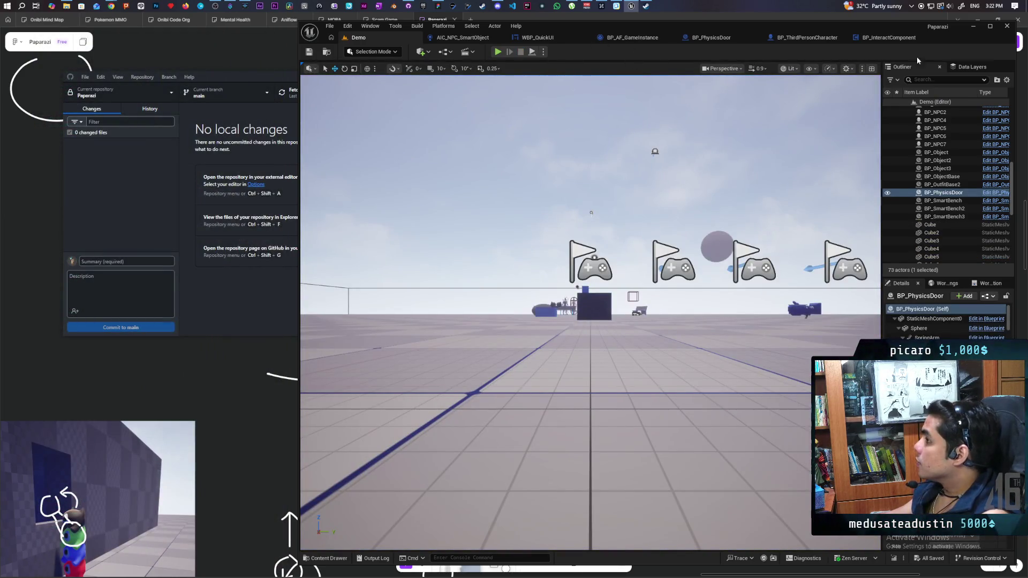
In BP_PhysicsDoor, insert a Sequence node after Event BeginPlay, with Then 1 feeding the widget creation.
{"action": "left_click", "coordinate": [713, 38]}
{"action": "mouse_move", "coordinate": [626, 285]}
{"action": "left_mouse_down"}
{"action": "mouse_move", "coordinate": [626, 211]}
{"action": "mouse_move", "coordinate": [616, 219]}
{"action": "left_mouse_up"}
{"action": "scroll", "coordinate": [630, 207], "scroll_direction": "down", "scroll_amount": 6}
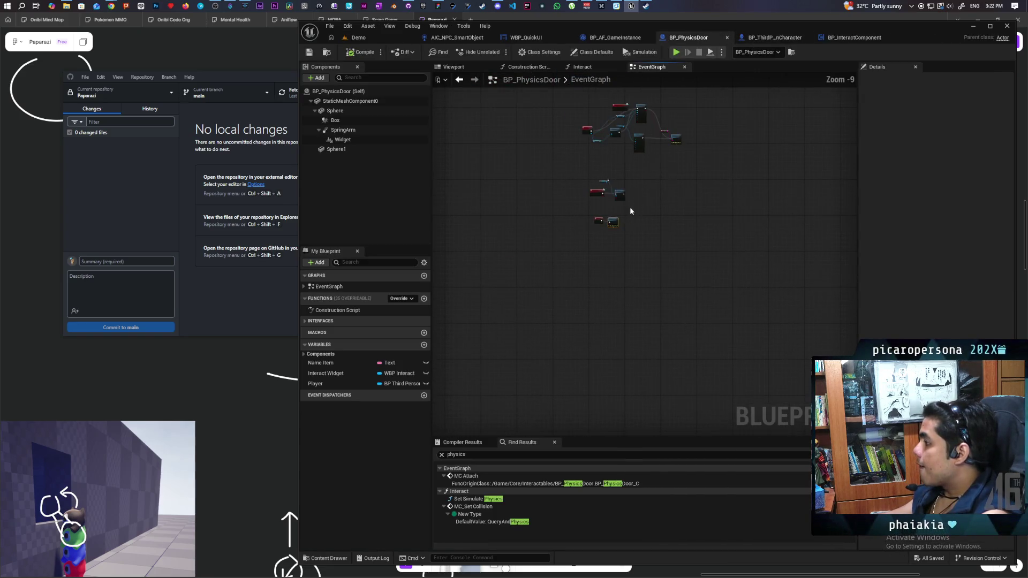
{"action": "scroll", "coordinate": [599, 301], "scroll_direction": "up", "scroll_amount": 10}
{"action": "mouse_move", "coordinate": [599, 301]}
{"action": "left_mouse_down"}
{"action": "mouse_move", "coordinate": [641, 341]}
{"action": "mouse_move", "coordinate": [551, 318]}
{"action": "mouse_move", "coordinate": [721, 314]}
{"action": "mouse_move", "coordinate": [564, 300]}
{"action": "mouse_move", "coordinate": [701, 286]}
{"action": "mouse_move", "coordinate": [782, 296]}
{"action": "left_mouse_up"}
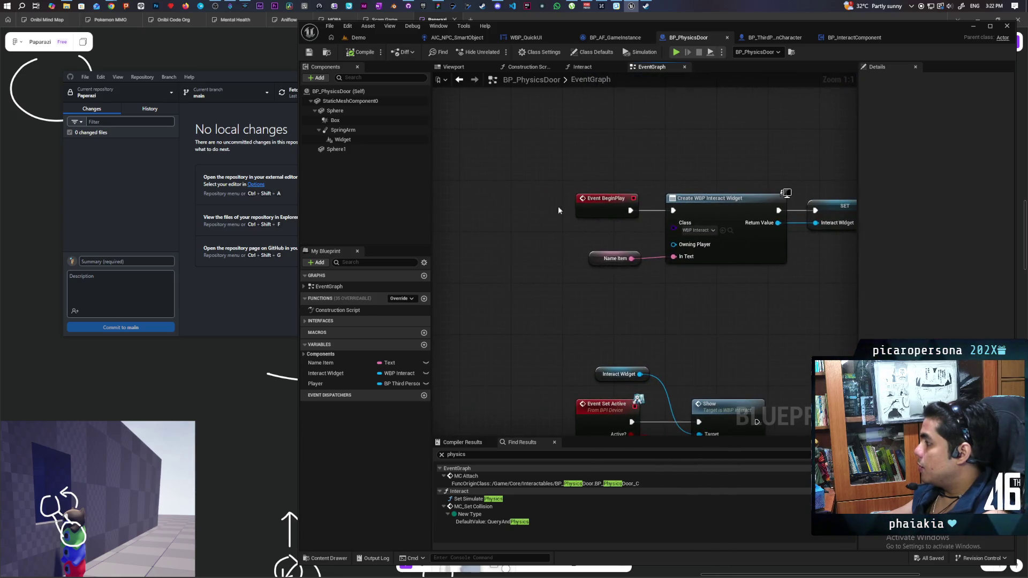
{"action": "mouse_move", "coordinate": [609, 208]}
{"action": "left_mouse_down"}
{"action": "mouse_move", "coordinate": [471, 208]}
{"action": "mouse_move", "coordinate": [580, 213]}
{"action": "mouse_move", "coordinate": [511, 209]}
{"action": "mouse_move", "coordinate": [560, 220]}
{"action": "mouse_move", "coordinate": [567, 209]}
{"action": "left_mouse_up"}
{"action": "left_click", "coordinate": [568, 235]}
{"action": "mouse_move", "coordinate": [577, 227]}
{"action": "left_mouse_down"}
{"action": "mouse_move", "coordinate": [566, 215]}
{"action": "mouse_move", "coordinate": [567, 233]}
{"action": "mouse_move", "coordinate": [673, 210]}
{"action": "mouse_move", "coordinate": [565, 195]}
{"action": "mouse_move", "coordinate": [548, 222]}
{"action": "mouse_move", "coordinate": [584, 163]}
{"action": "left_mouse_up"}
{"action": "left_click", "coordinate": [506, 192], "text": "shift"}
Add a Switch Has Authority node on the Sequence's Then 0.
{"action": "type", "text": "has author"}
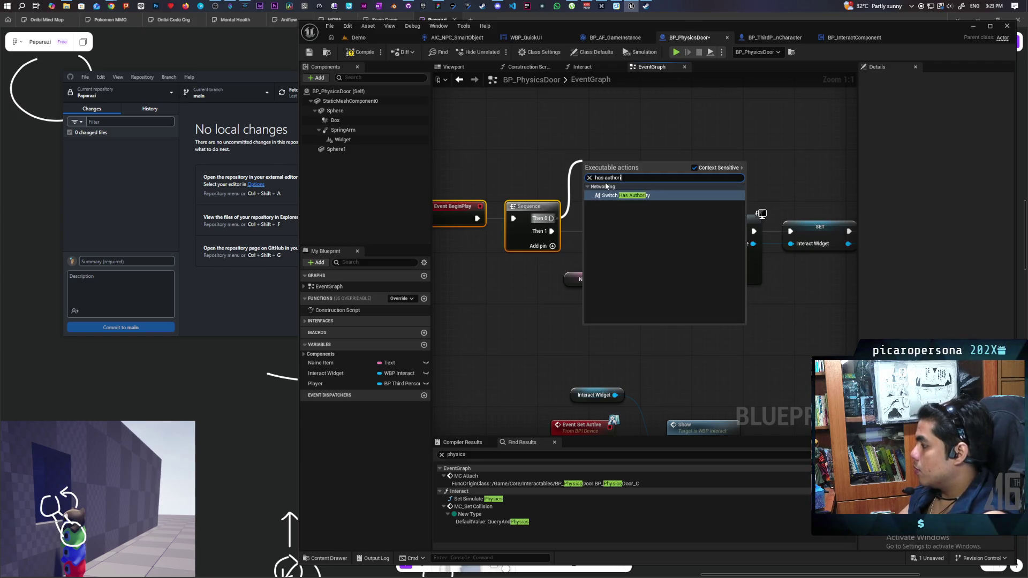
{"action": "key", "text": "Return"}
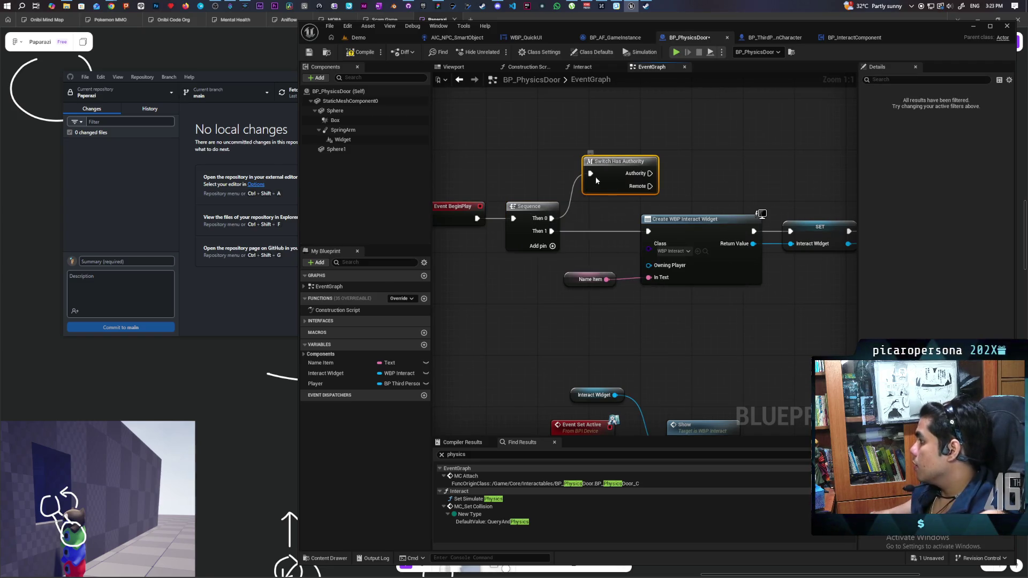
{"action": "left_click_drag", "start_coordinate": [711, 133], "coordinate": [678, 224]}
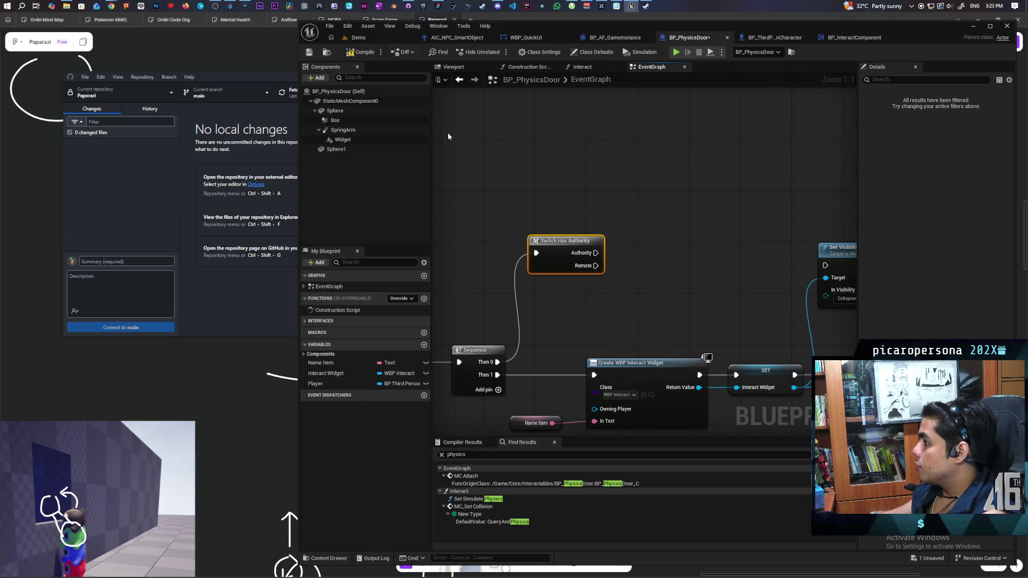
Store Get Actor Rotation's split Yaw in a new float Closed Rotation on the Authority branch.
{"action": "right_click", "coordinate": [599, 184]}
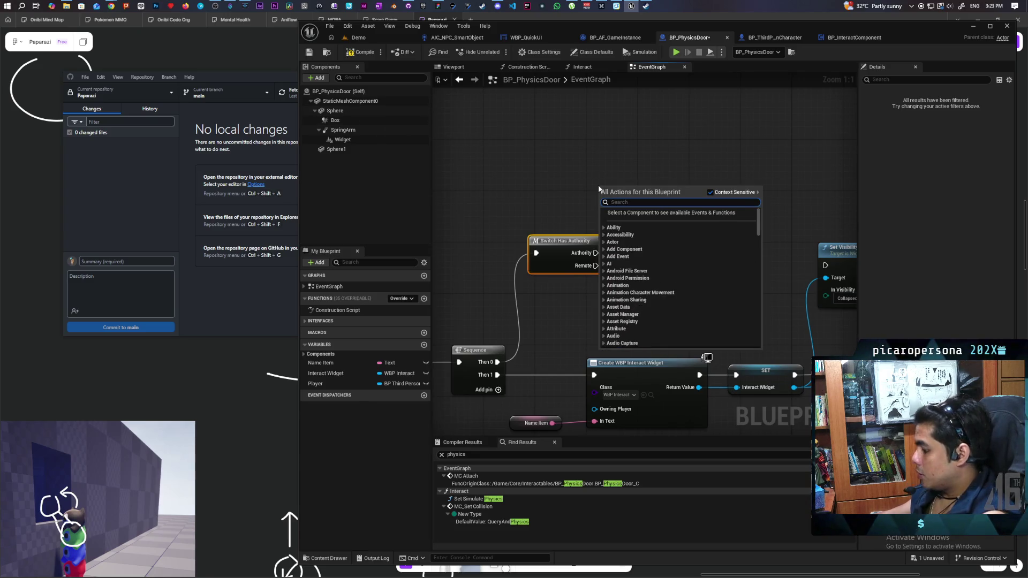
{"action": "type", "text": "get actor"}
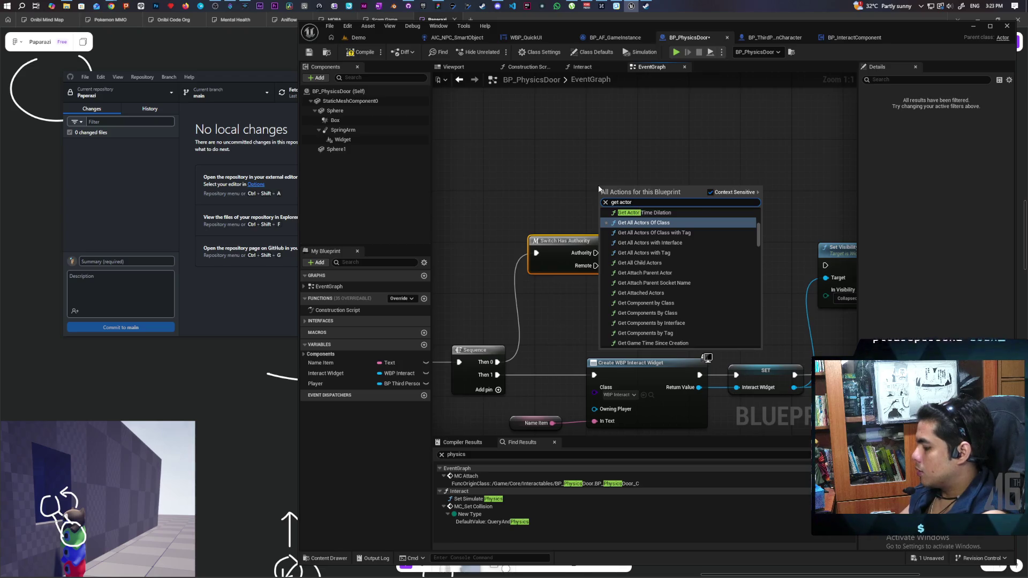
{"action": "type", "text": " rotat"}
{"action": "key", "text": "Return"}
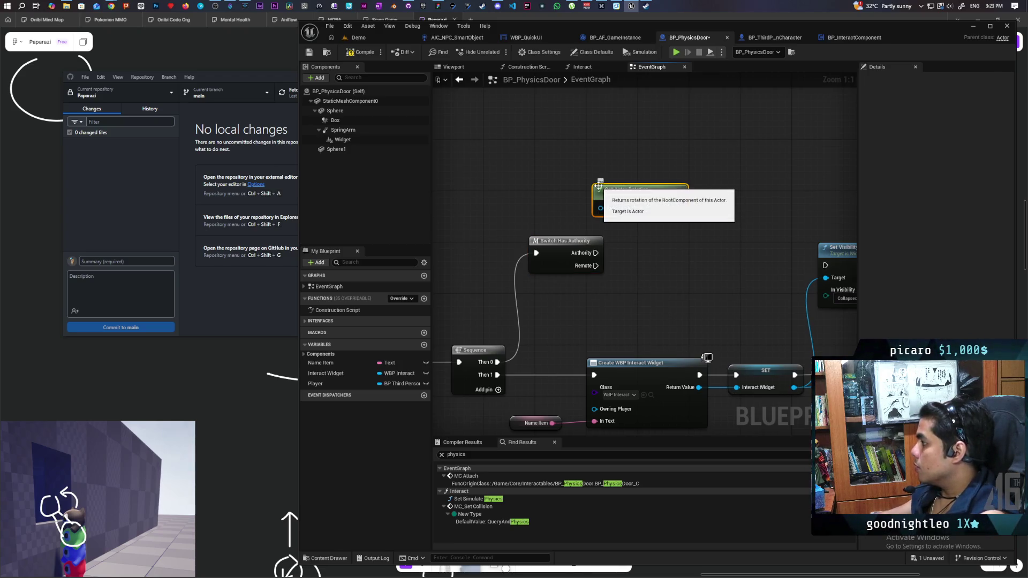
{"action": "left_click_drag", "start_coordinate": [644, 192], "coordinate": [498, 129]}
{"action": "right_click", "coordinate": [537, 146]}
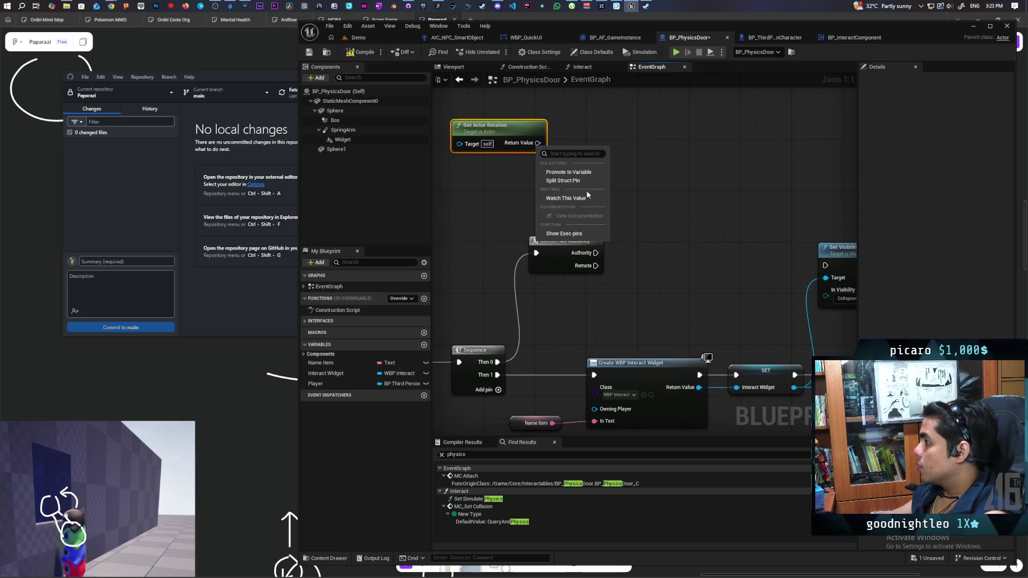
{"action": "left_click", "coordinate": [577, 181]}
{"action": "left_click_drag", "start_coordinate": [557, 167], "coordinate": [648, 170]}
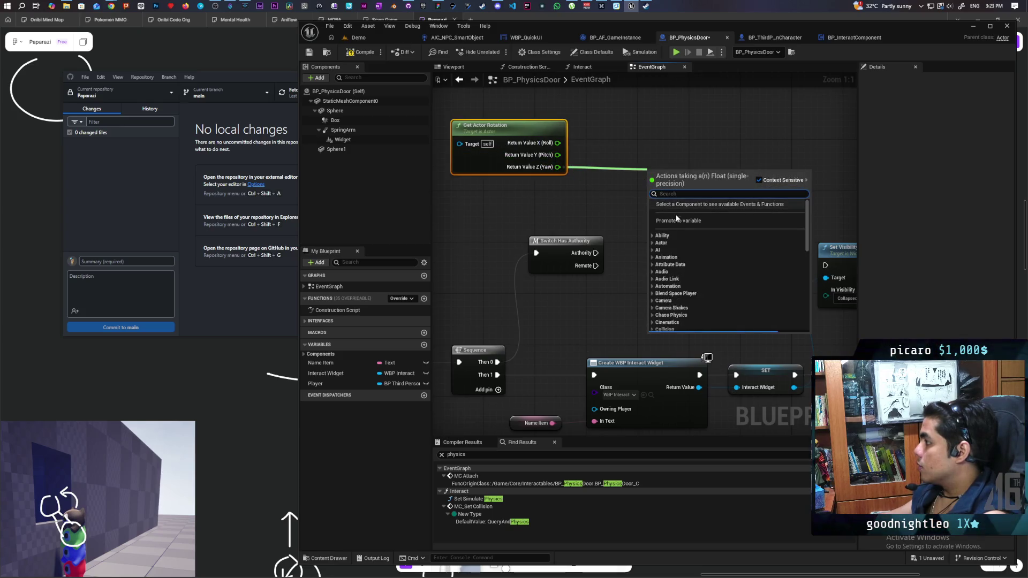
{"action": "left_click", "coordinate": [679, 221]}
{"action": "type", "text": "Closed Rotation"}
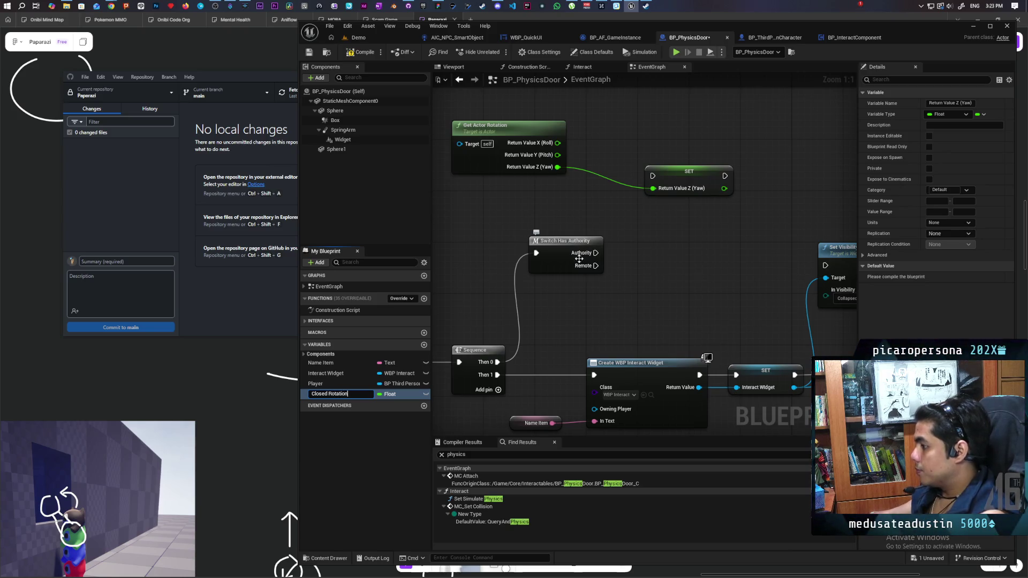
{"action": "key", "text": "Return"}
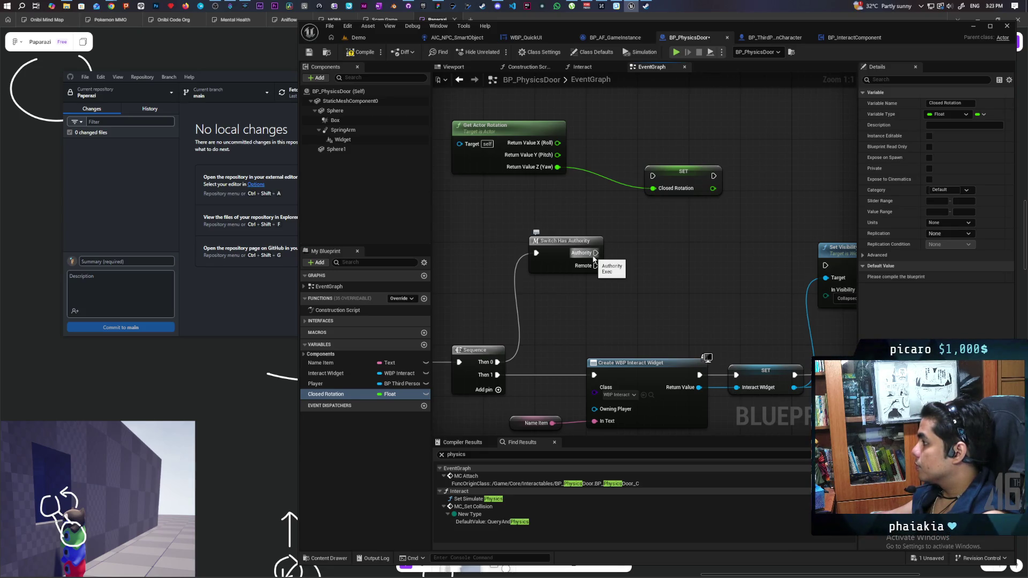
{"action": "mouse_move", "coordinate": [595, 253]}
{"action": "left_mouse_down"}
{"action": "mouse_move", "coordinate": [653, 176]}
{"action": "mouse_move", "coordinate": [663, 195]}
{"action": "left_mouse_up"}
Compile the door blueprint and select the BeginPlay rotation nodes.
{"action": "key", "text": "F7"}
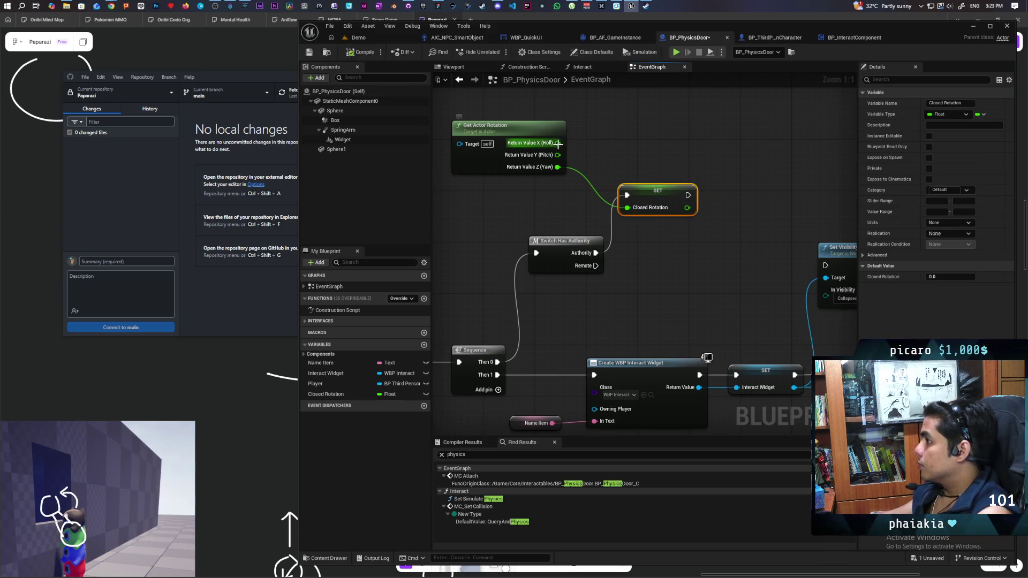
{"action": "left_click_drag", "start_coordinate": [578, 152], "coordinate": [678, 180]}
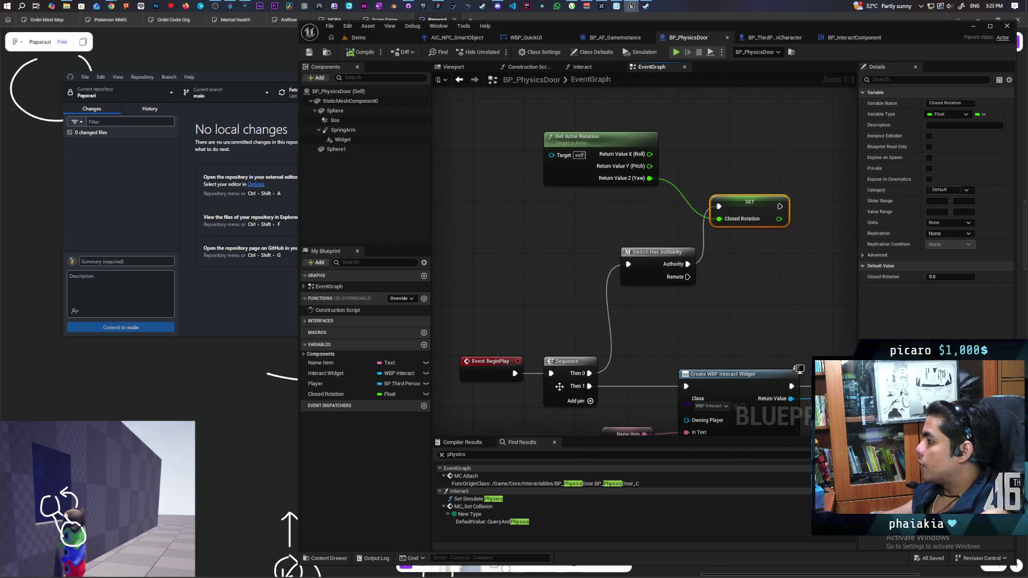
{"action": "left_click_drag", "start_coordinate": [758, 137], "coordinate": [542, 267]}
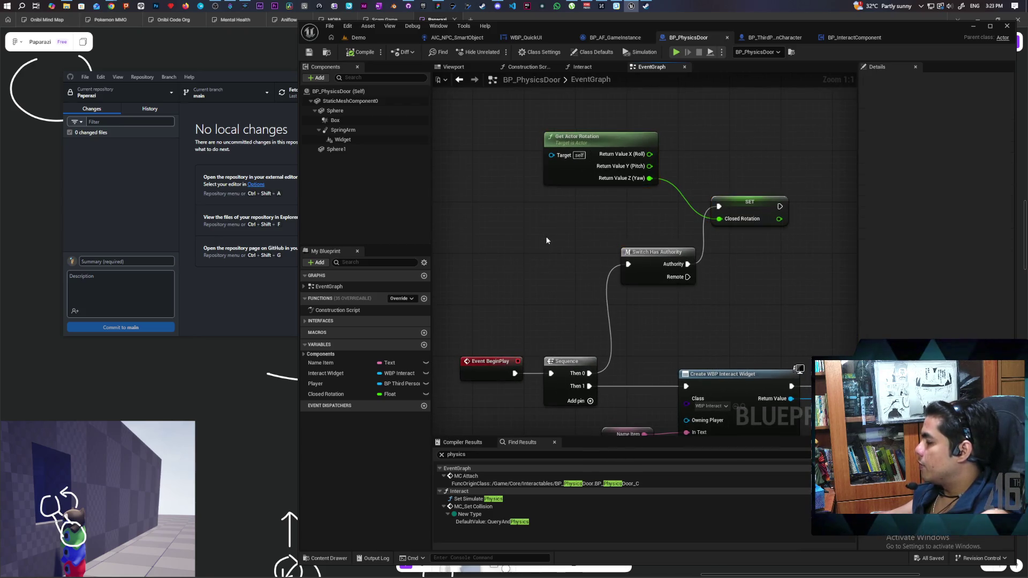
Delete the Print String on Event Tick and wire Event Tick into a new Branch node.
{"action": "scroll", "coordinate": [545, 237], "scroll_direction": "down", "scroll_amount": 4}
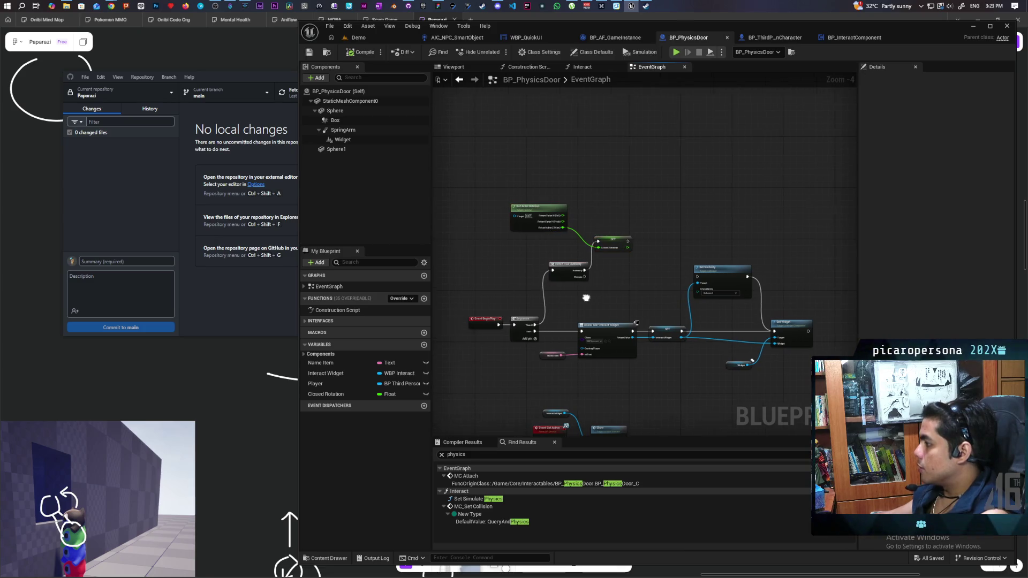
{"action": "scroll", "coordinate": [592, 296], "scroll_direction": "down", "scroll_amount": 2}
{"action": "scroll", "coordinate": [595, 292], "scroll_direction": "up", "scroll_amount": 5}
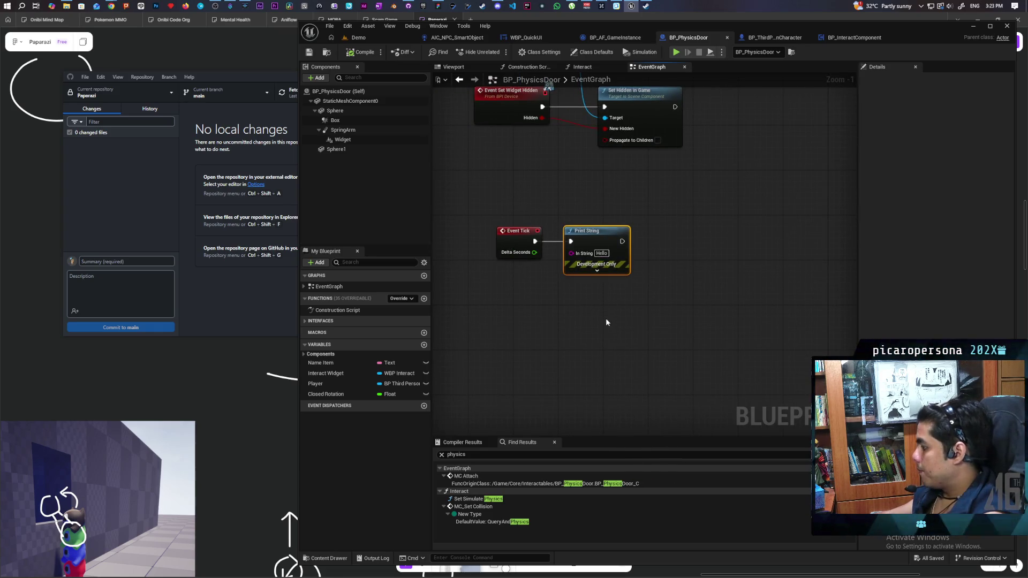
{"action": "key", "text": "Delete"}
{"action": "left_click", "coordinate": [516, 245]}
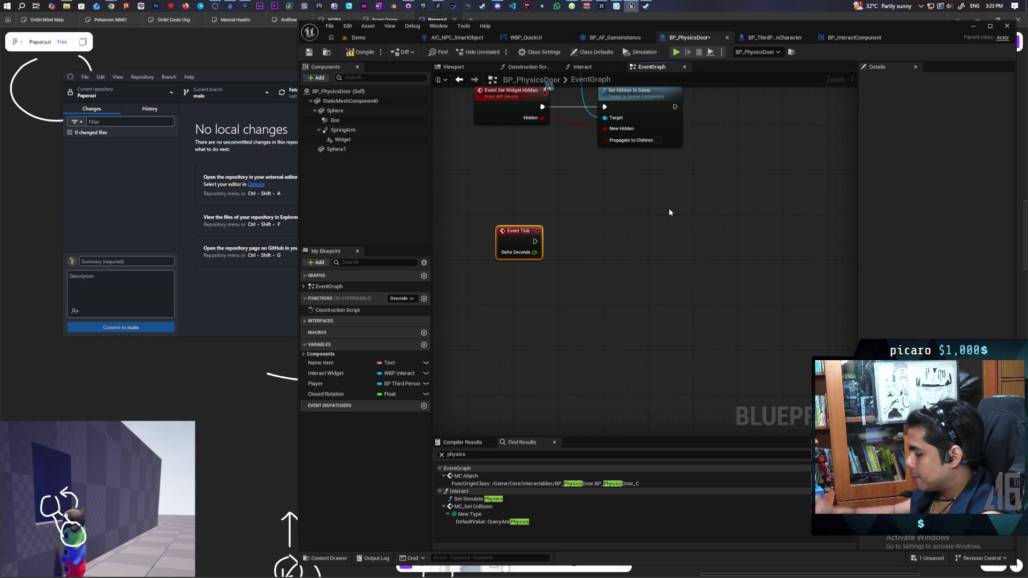
{"action": "left_click", "coordinate": [589, 224]}
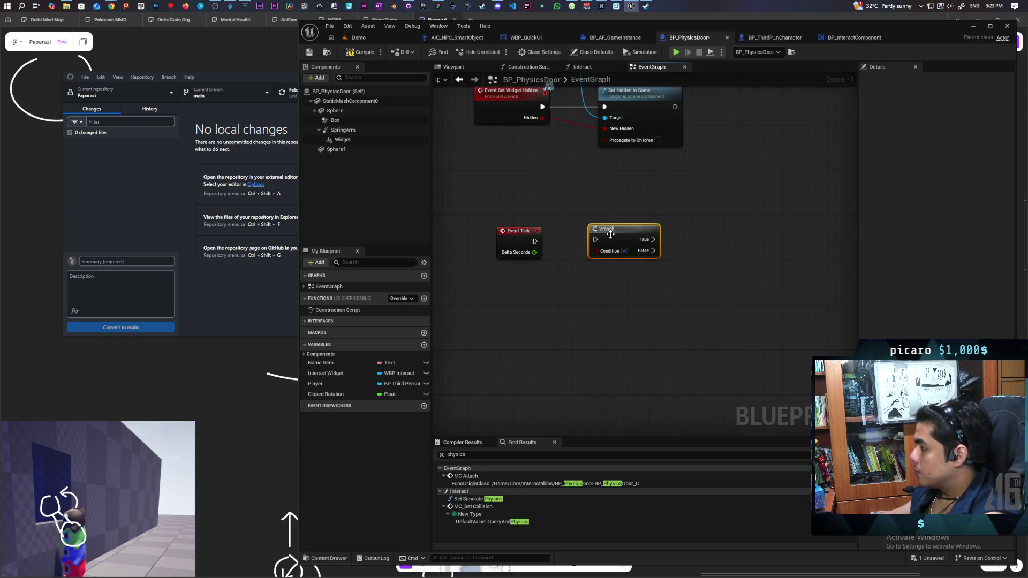
{"action": "left_click_drag", "start_coordinate": [534, 242], "coordinate": [622, 238]}
{"action": "key", "text": "Escape"}
{"action": "left_click_drag", "start_coordinate": [534, 242], "coordinate": [616, 240]}
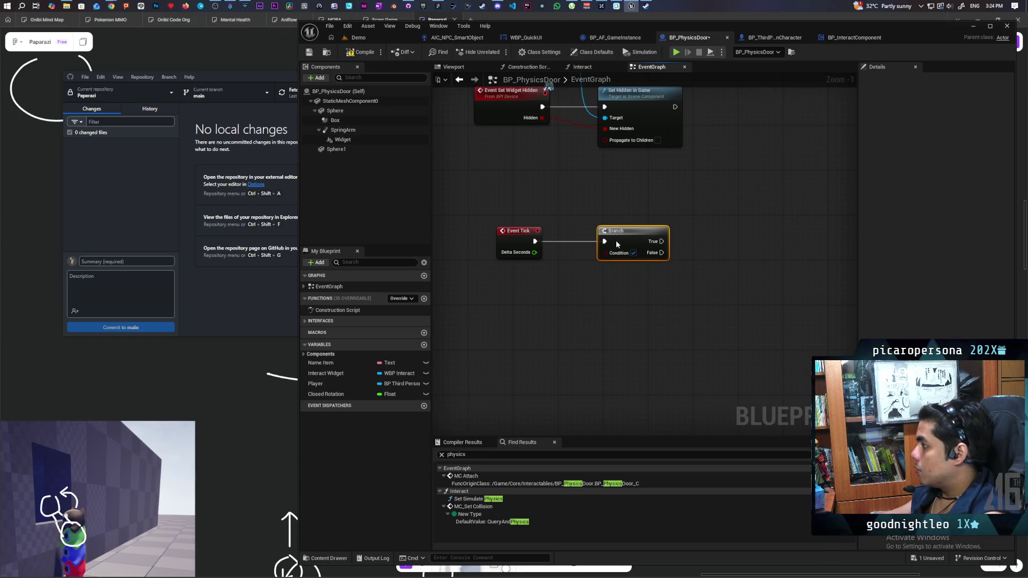
{"action": "right_click", "coordinate": [507, 317]}
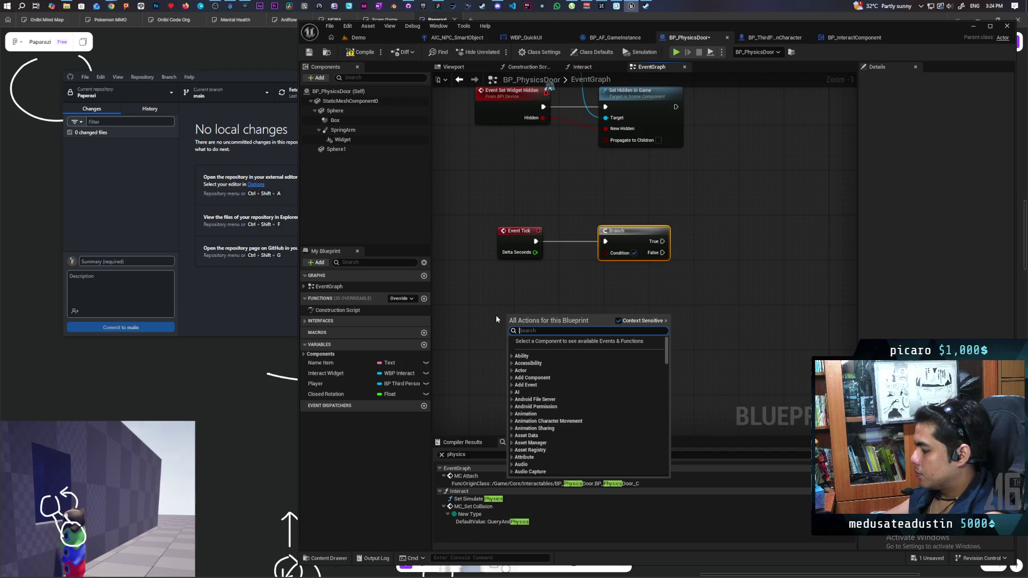
Add a Get Actor Rotation node with its output split, plus a Closed Rotation getter.
{"action": "type", "text": "get acto"}
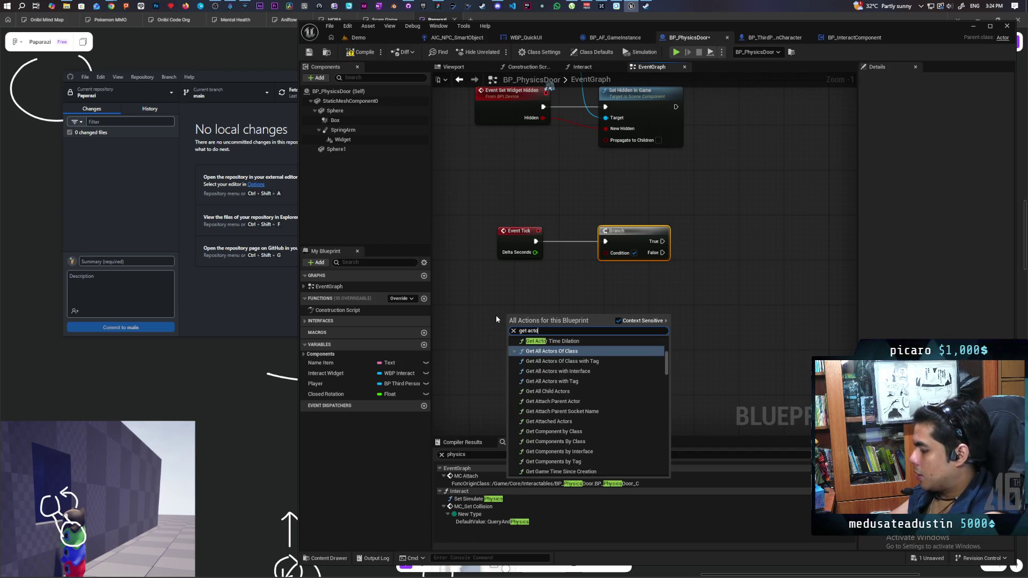
{"action": "type", "text": "r rotat"}
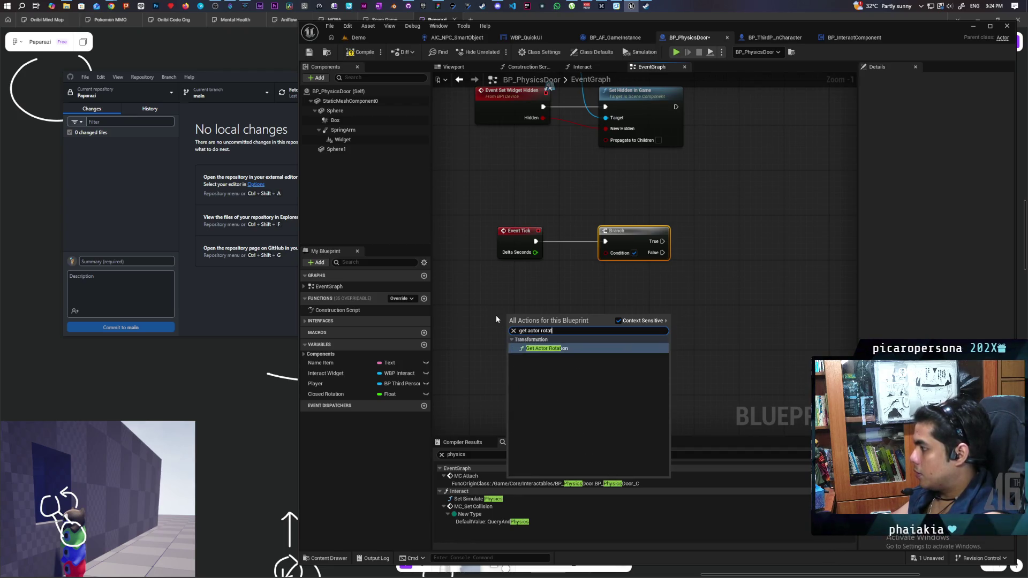
{"action": "key", "text": "Return"}
{"action": "right_click", "coordinate": [582, 333]}
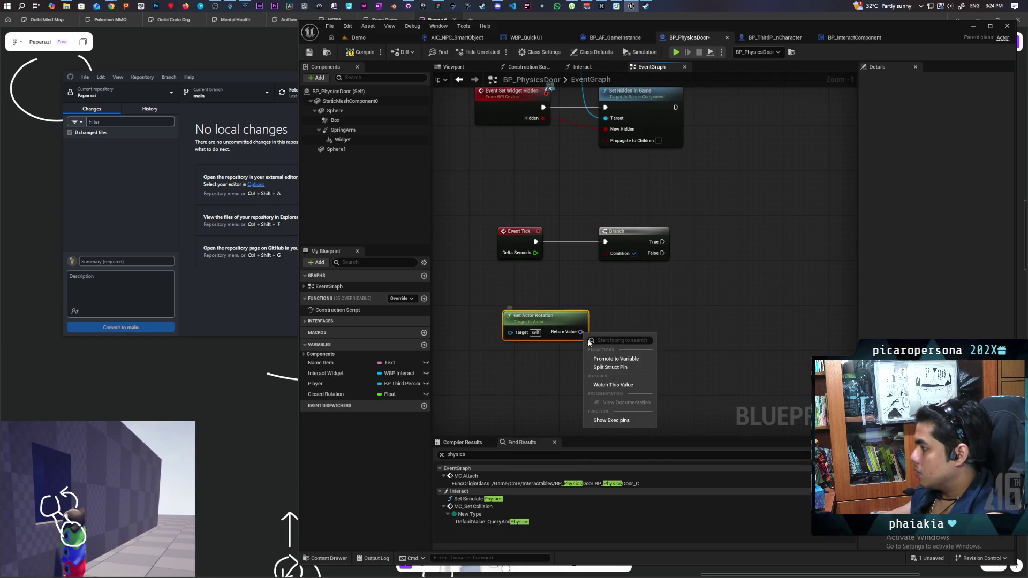
{"action": "left_click", "coordinate": [610, 367]}
{"action": "left_click_drag", "start_coordinate": [568, 333], "coordinate": [518, 327]}
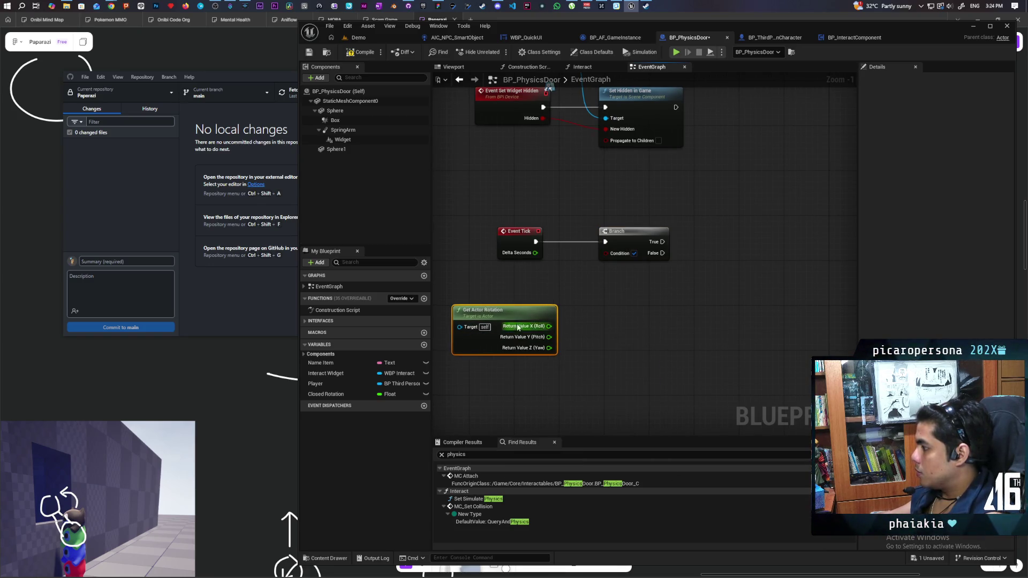
{"action": "mouse_move", "coordinate": [346, 394]}
{"action": "left_mouse_down"}
{"action": "mouse_move", "coordinate": [587, 388]}
{"action": "mouse_move", "coordinate": [493, 382]}
{"action": "left_mouse_up"}
{"action": "left_click", "coordinate": [515, 390]}
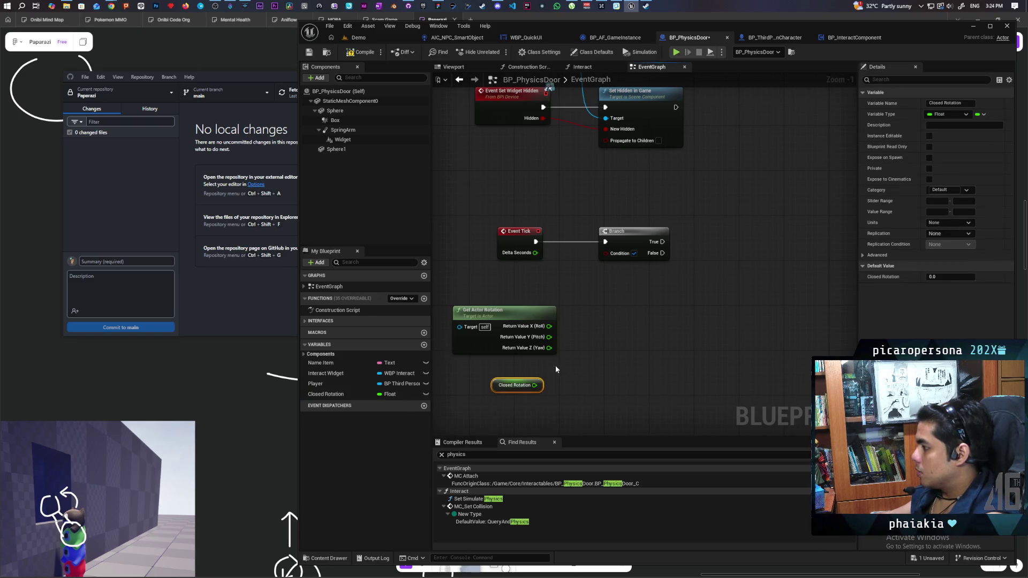
Compare the rotation Yaw with Closed Rotation using a Nearly Equal (Float) node.
{"action": "left_click_drag", "start_coordinate": [551, 350], "coordinate": [542, 365]}
{"action": "type", "text": "close"}
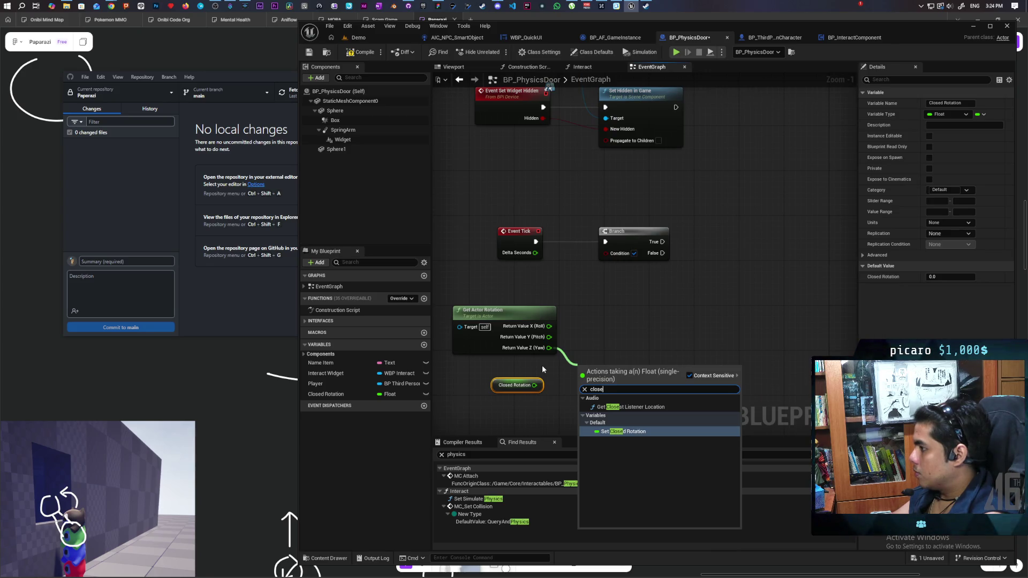
{"action": "key", "text": "BackSpace"}
{"action": "key", "text": "BackSpace"}
{"action": "key", "text": "BackSpace"}
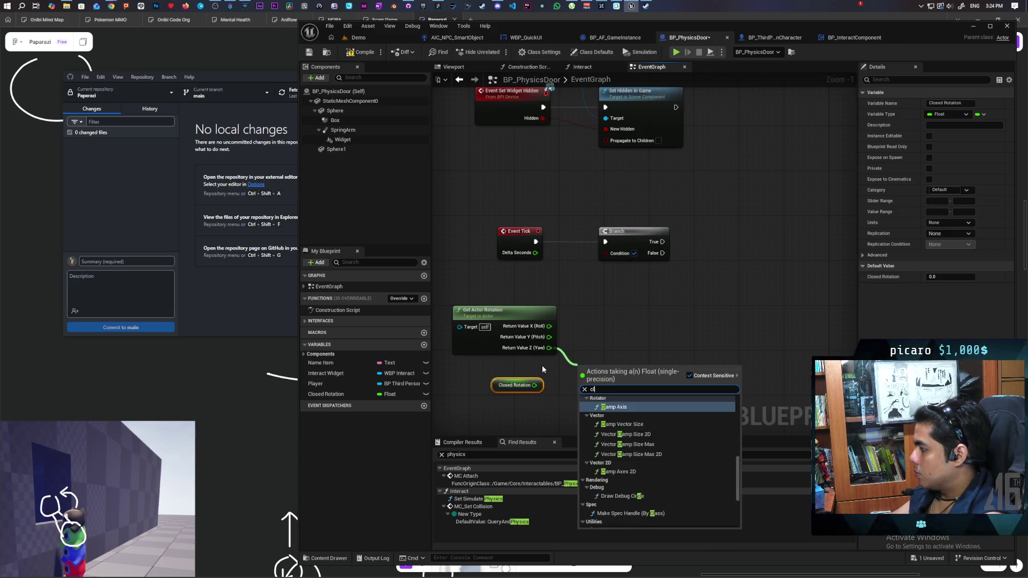
{"action": "type", "text": "="}
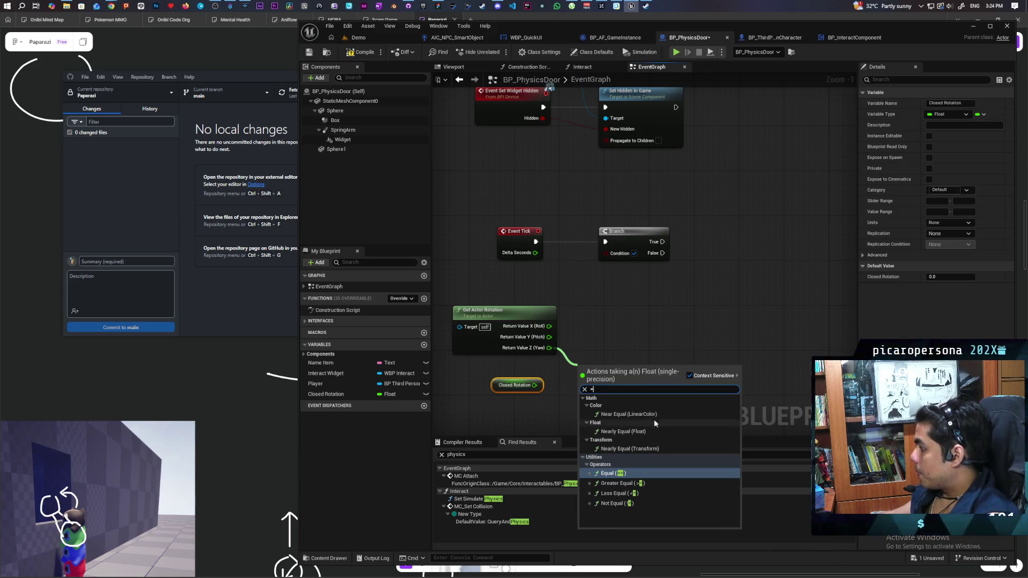
{"action": "left_click", "coordinate": [666, 430]}
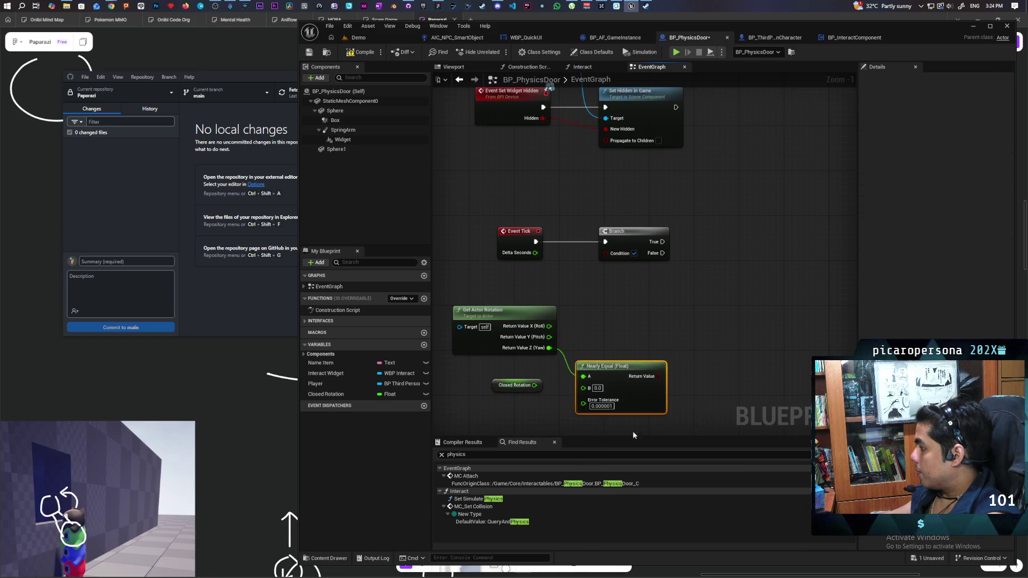
{"action": "left_click_drag", "start_coordinate": [535, 385], "coordinate": [584, 388]}
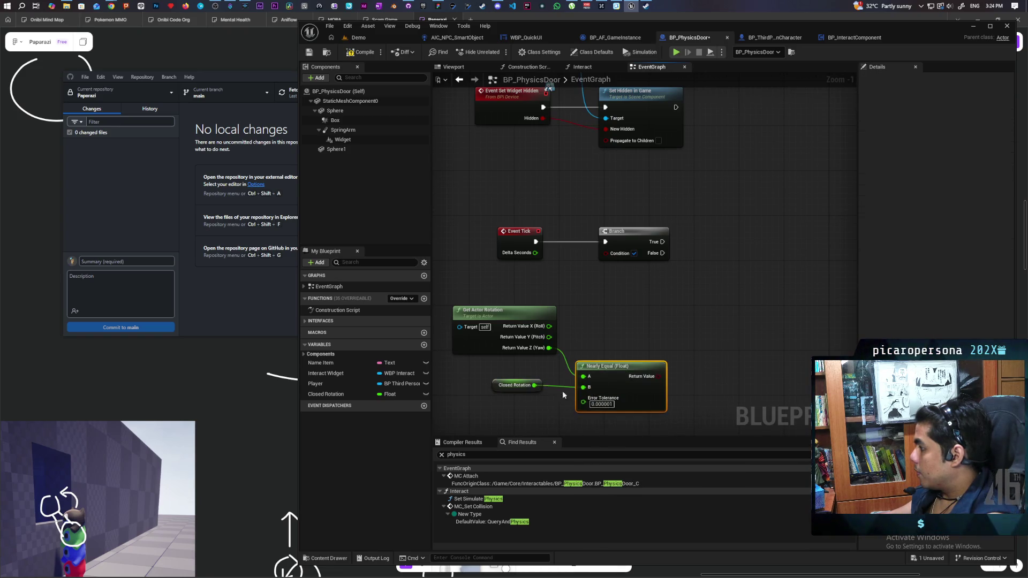
{"action": "left_click_drag", "start_coordinate": [501, 388], "coordinate": [518, 389]}
{"action": "mouse_move", "coordinate": [616, 380]}
{"action": "left_mouse_down"}
{"action": "mouse_move", "coordinate": [615, 370]}
{"action": "mouse_move", "coordinate": [629, 374]}
{"action": "left_mouse_up"}
Set the Nearly Equal error tolerance to 0.1 and feed its result into the Branch condition.
{"action": "left_click", "coordinate": [614, 398]}
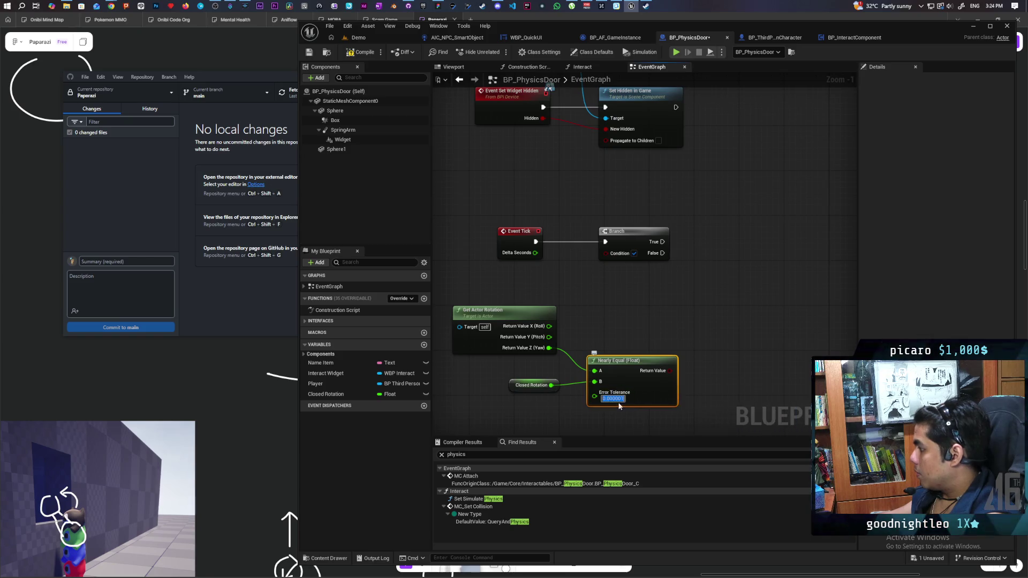
{"action": "key", "text": "BackSpace"}
{"action": "type", "text": "0.1"}
{"action": "left_click", "coordinate": [679, 323]}
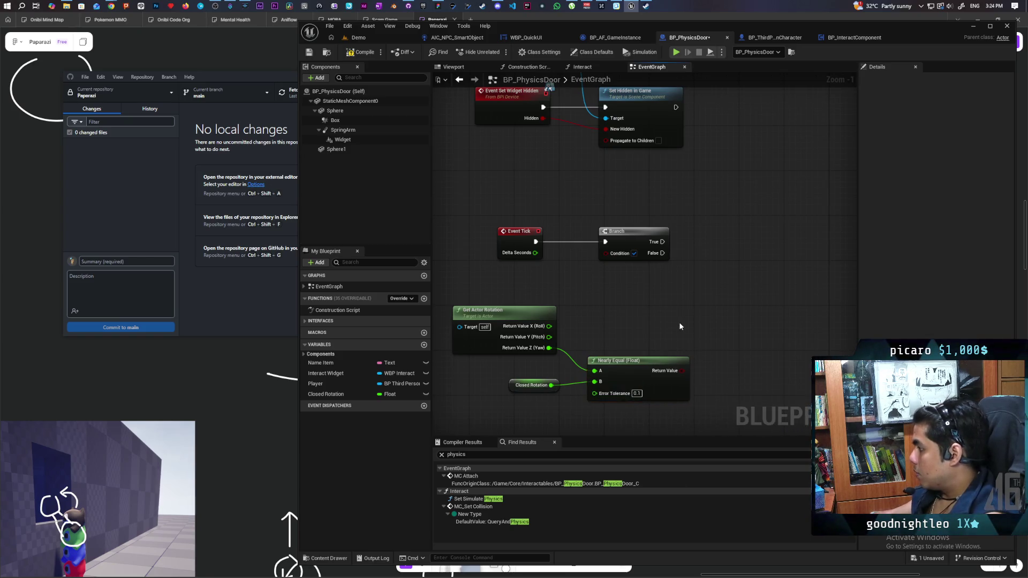
{"action": "left_click_drag", "start_coordinate": [678, 374], "coordinate": [606, 252]}
{"action": "key", "text": "ctrl+s"}
Add Set Actor Tick Enabled on Branch True and save the blueprint.
{"action": "mouse_move", "coordinate": [582, 242]}
{"action": "left_mouse_down"}
{"action": "mouse_move", "coordinate": [516, 319]}
{"action": "mouse_move", "coordinate": [560, 299]}
{"action": "mouse_move", "coordinate": [544, 340]}
{"action": "mouse_move", "coordinate": [531, 343]}
{"action": "mouse_move", "coordinate": [549, 297]}
{"action": "left_mouse_up"}
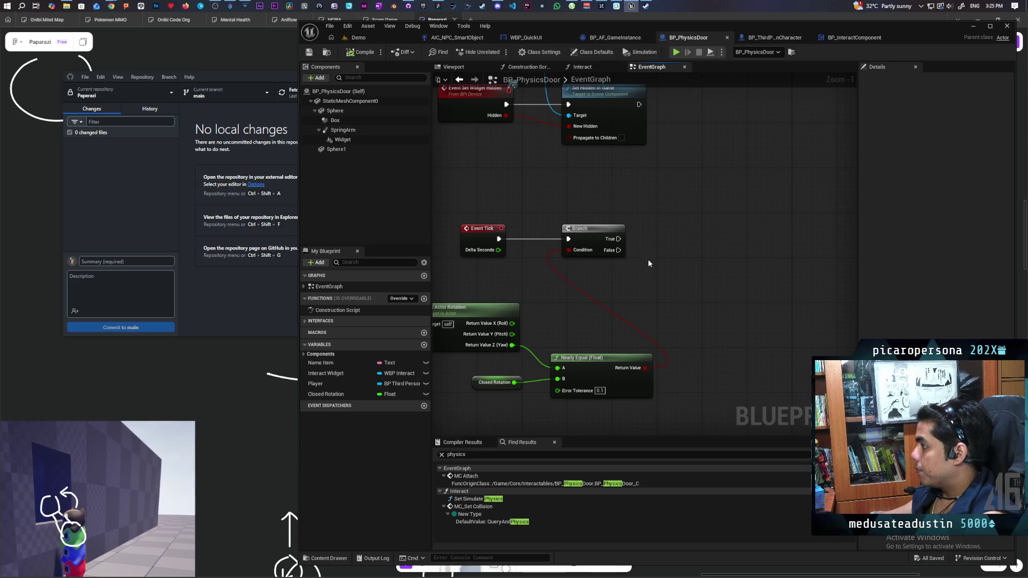
{"action": "right_click", "coordinate": [666, 231]}
{"action": "type", "text": "set tidd"}
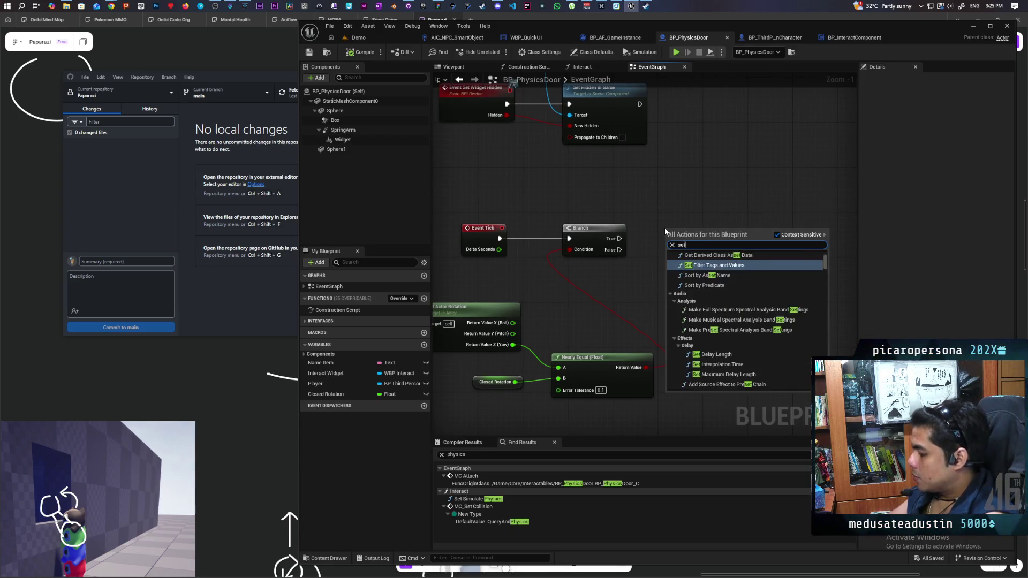
{"action": "key", "text": "BackSpace"}
{"action": "key", "text": "BackSpace"}
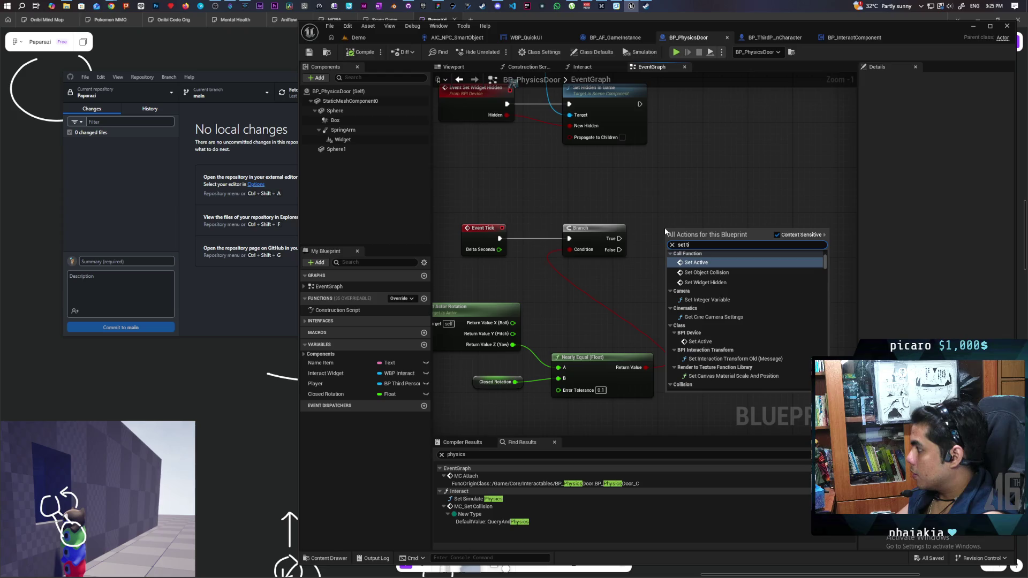
{"action": "type", "text": "ck enabl"}
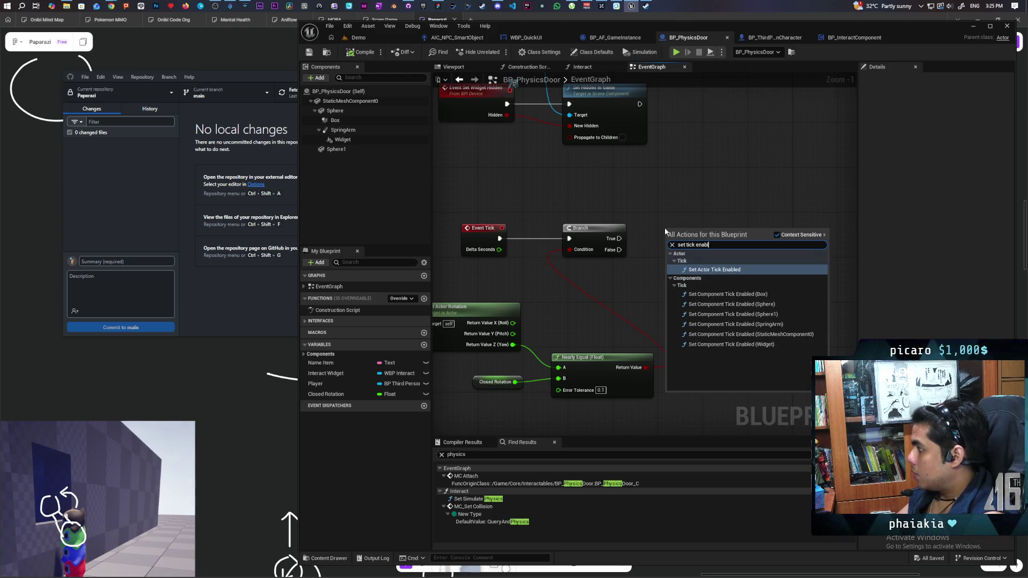
{"action": "key", "text": "Return"}
{"action": "mouse_move", "coordinate": [620, 238]}
{"action": "left_mouse_down"}
{"action": "mouse_move", "coordinate": [671, 244]}
{"action": "mouse_move", "coordinate": [690, 228]}
{"action": "left_mouse_up"}
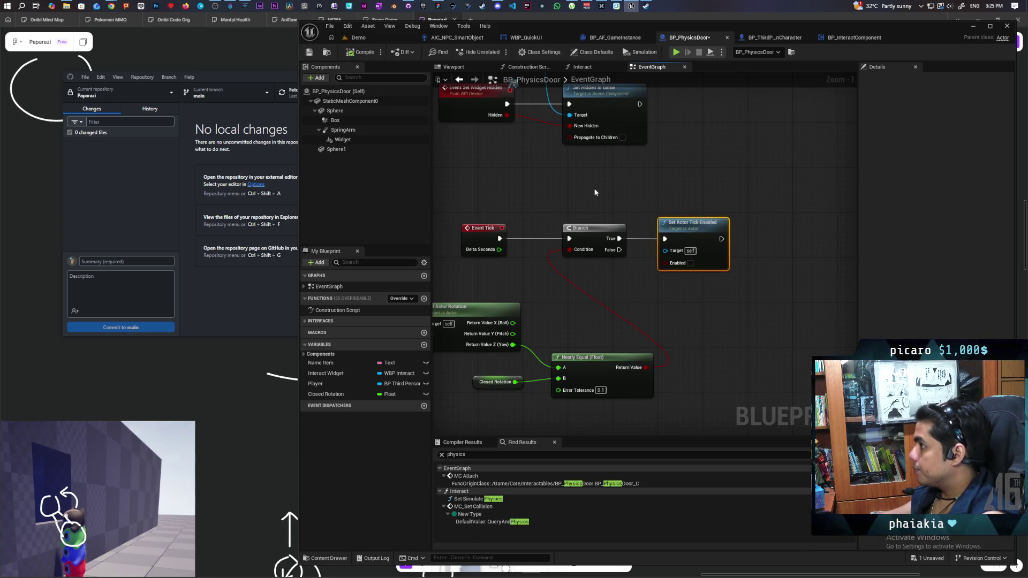
{"action": "key", "text": "ctrl+s"}
{"action": "left_click_drag", "start_coordinate": [628, 188], "coordinate": [491, 185]}
{"action": "mouse_move", "coordinate": [568, 225]}
{"action": "left_mouse_down"}
{"action": "mouse_move", "coordinate": [639, 231]}
{"action": "mouse_move", "coordinate": [542, 229]}
{"action": "left_mouse_up"}
After Set Actor Tick Enabled, call Set Simulate Physics on Static Mesh Component 0, then save.
{"action": "left_click_drag", "start_coordinate": [513, 196], "coordinate": [535, 195]}
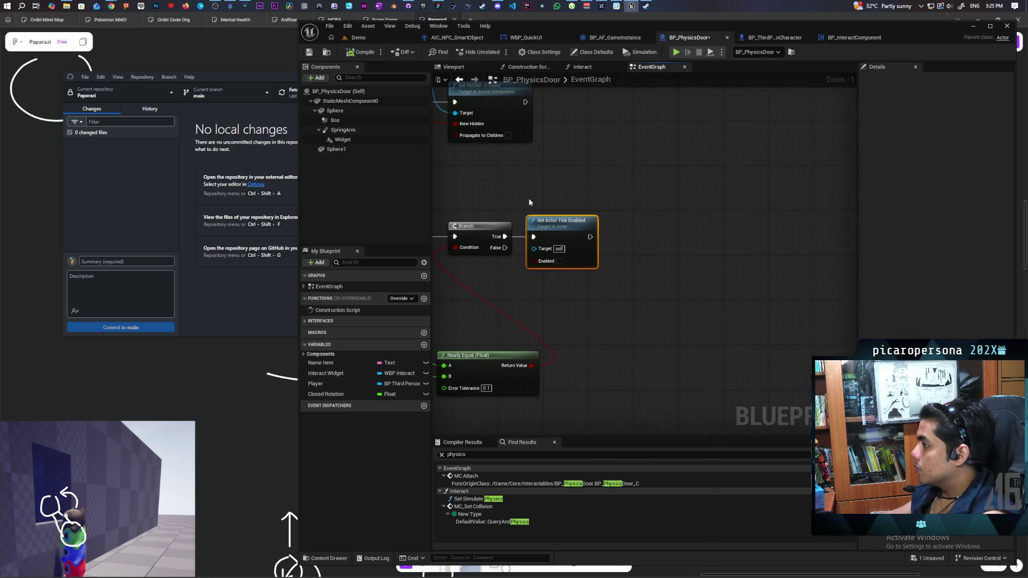
{"action": "right_click", "coordinate": [579, 190]}
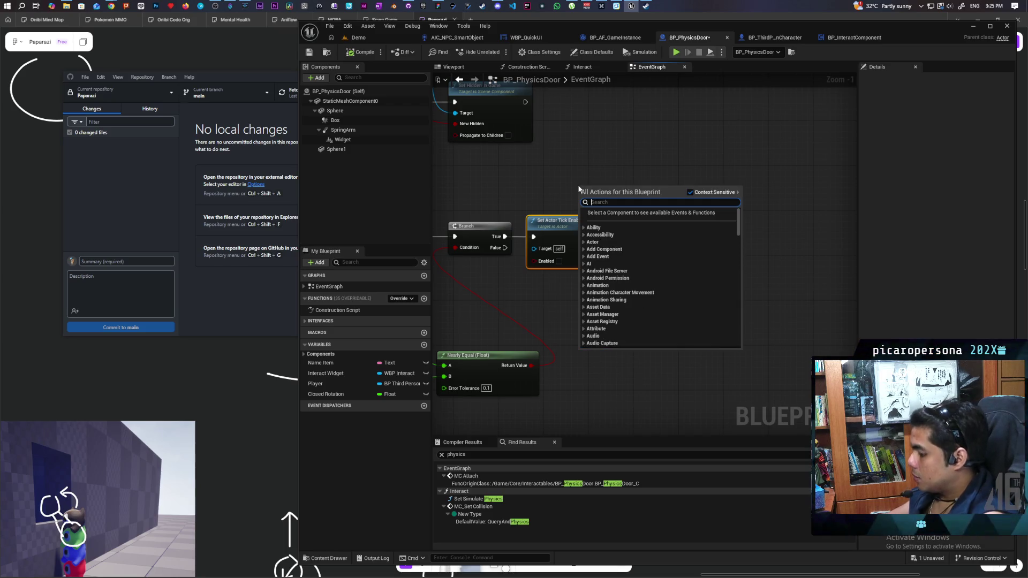
{"action": "key", "text": "Escape"}
{"action": "mouse_move", "coordinate": [348, 100]}
{"action": "left_mouse_down"}
{"action": "mouse_move", "coordinate": [631, 222]}
{"action": "mouse_move", "coordinate": [584, 185]}
{"action": "mouse_move", "coordinate": [630, 217]}
{"action": "left_mouse_up"}
{"action": "type", "text": "simulate ph"}
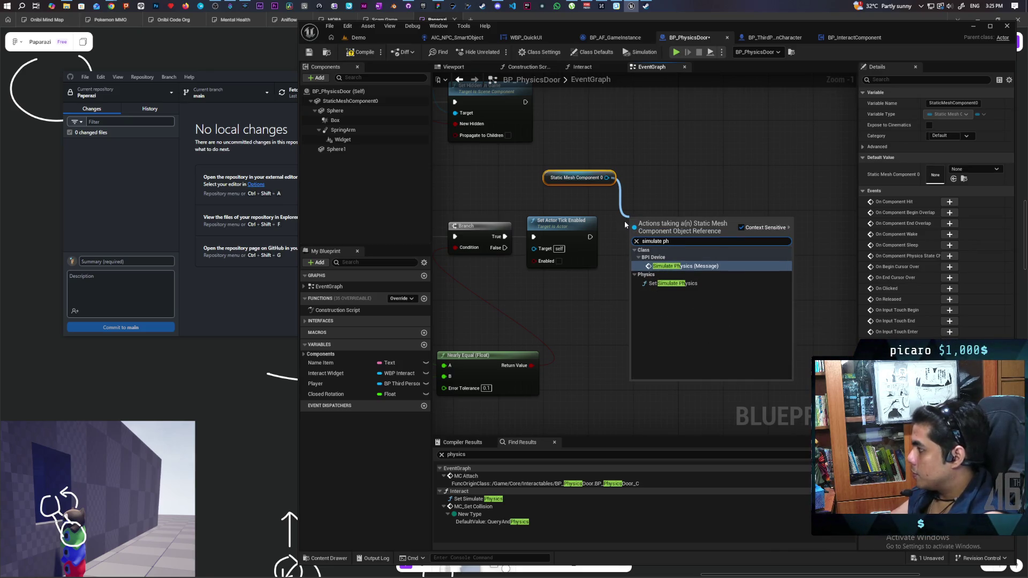
{"action": "key", "text": "Down"}
{"action": "key", "text": "Return"}
{"action": "left_click_drag", "start_coordinate": [590, 237], "coordinate": [640, 233]}
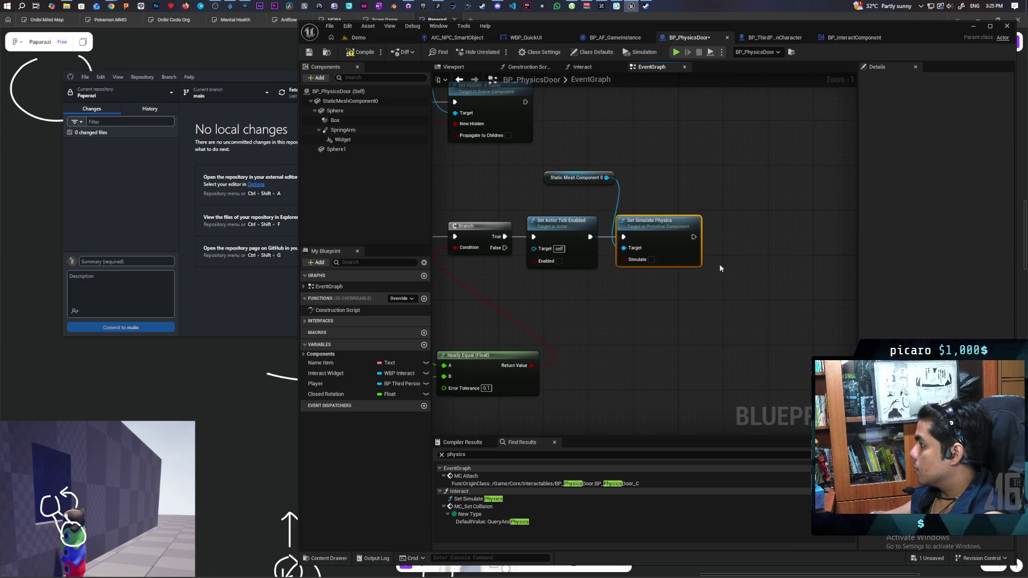
{"action": "left_click_drag", "start_coordinate": [721, 268], "coordinate": [672, 271]}
{"action": "key", "text": "ctrl+s"}
{"action": "mouse_move", "coordinate": [572, 171]}
{"action": "left_mouse_down"}
{"action": "mouse_move", "coordinate": [652, 179]}
{"action": "mouse_move", "coordinate": [656, 169]}
{"action": "left_mouse_up"}
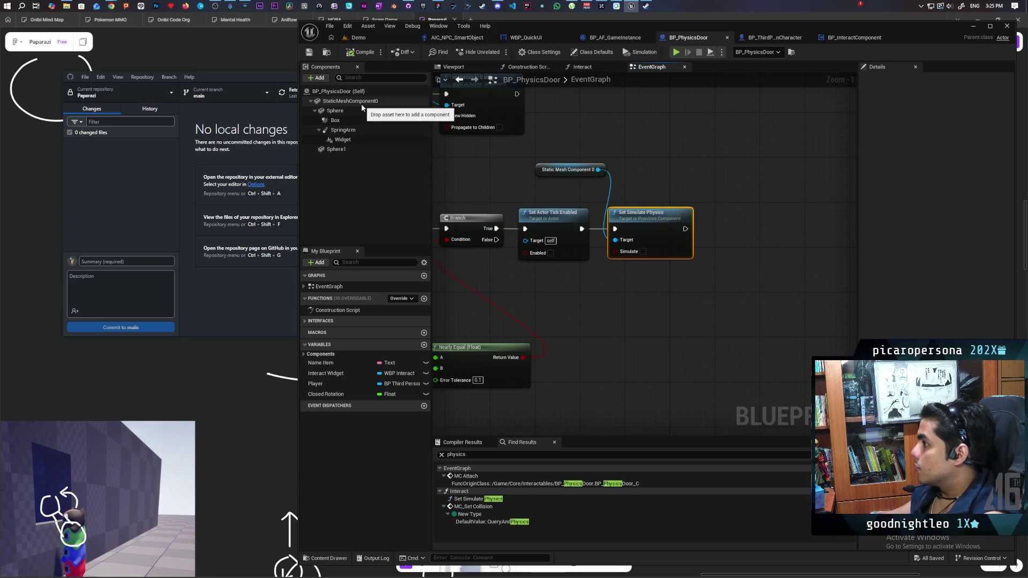
After Set Simulate Physics, add Set Actor Rotation with Closed Rotation wired into its split yaw.
{"action": "right_click", "coordinate": [651, 167]}
{"action": "type", "text": "set actor r"}
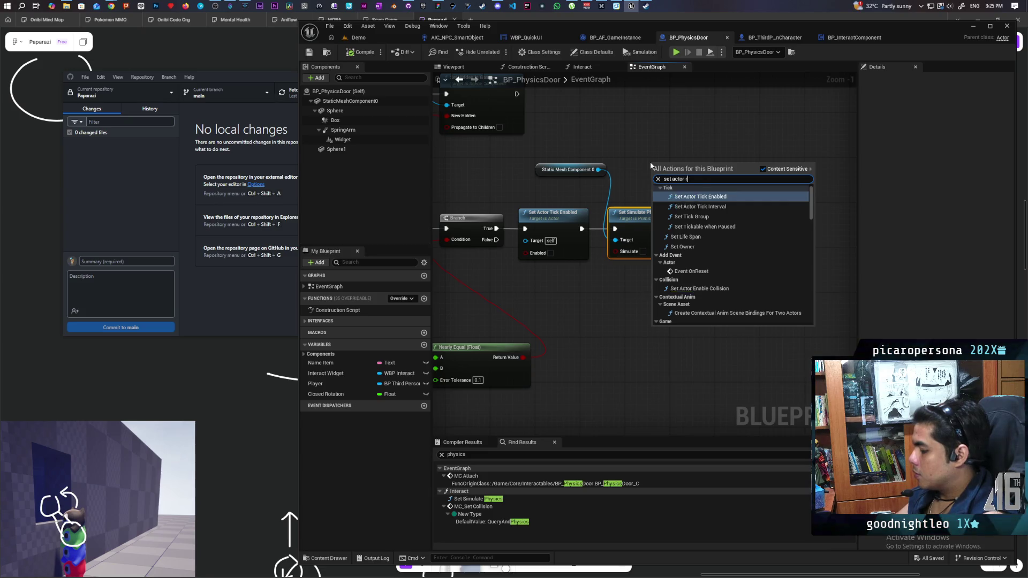
{"action": "type", "text": "ota"}
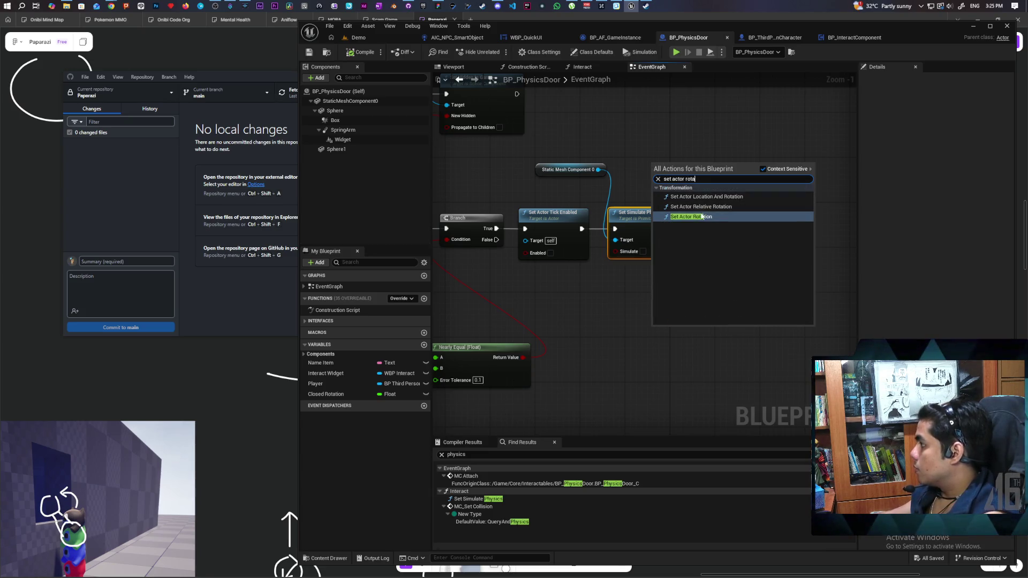
{"action": "left_click", "coordinate": [691, 217]}
{"action": "left_click_drag", "start_coordinate": [740, 184], "coordinate": [814, 230]}
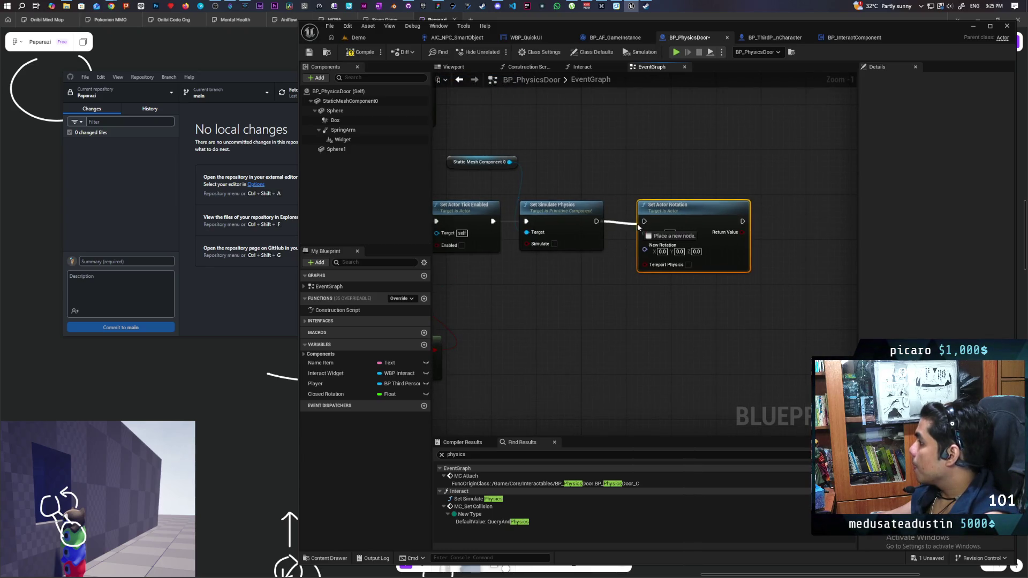
{"action": "right_click", "coordinate": [646, 252]}
{"action": "left_click", "coordinate": [677, 293]}
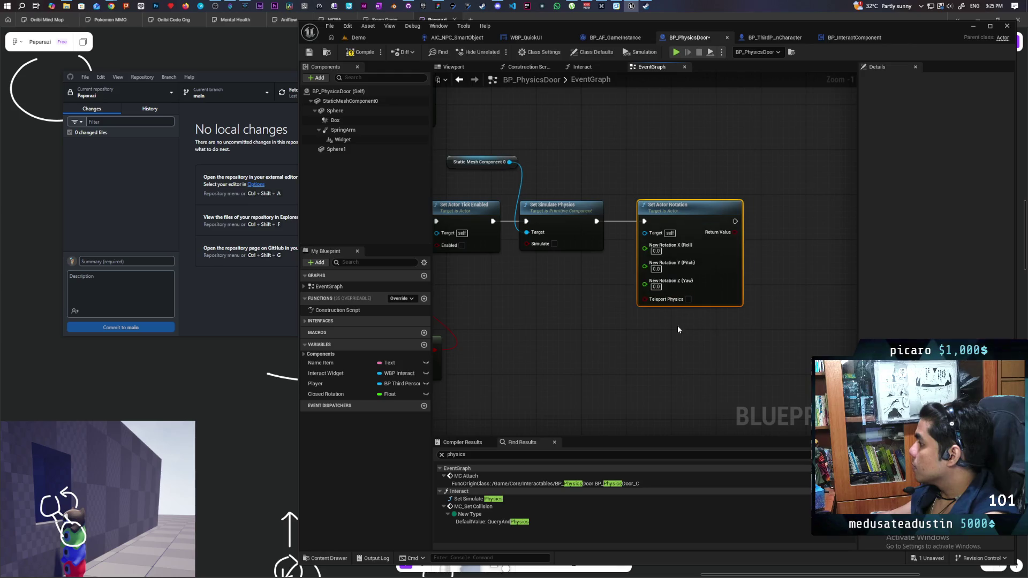
{"action": "mouse_move", "coordinate": [320, 397]}
{"action": "left_mouse_down"}
{"action": "mouse_move", "coordinate": [620, 279]}
{"action": "mouse_move", "coordinate": [645, 281]}
{"action": "left_mouse_up"}
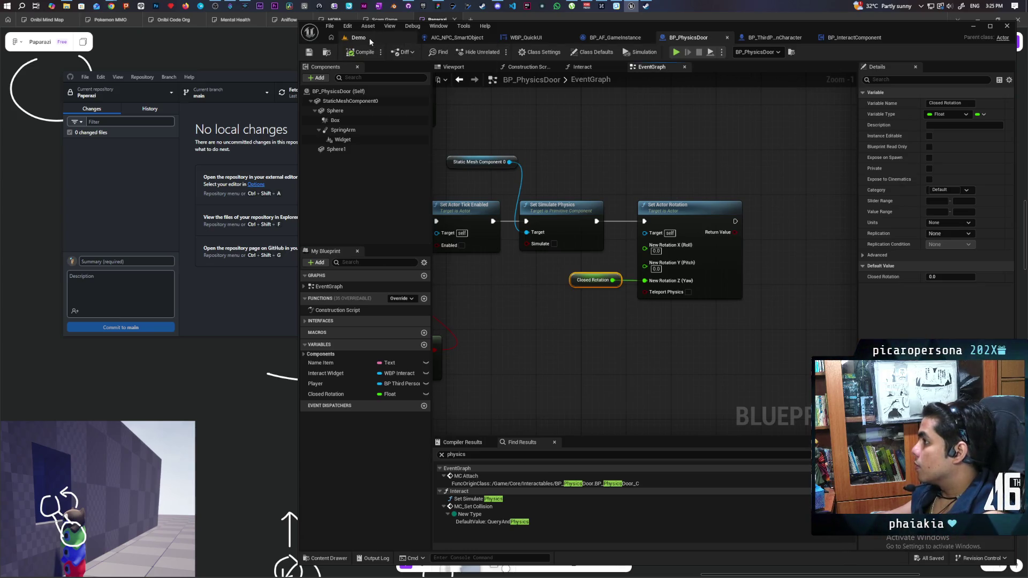
Bring the Event Tick logic into view, then return to the Demo level.
{"action": "scroll", "coordinate": [716, 163], "scroll_direction": "down", "scroll_amount": 1}
{"action": "left_click_drag", "start_coordinate": [711, 167], "coordinate": [721, 168]}
{"action": "left_click_drag", "start_coordinate": [550, 183], "coordinate": [595, 173]}
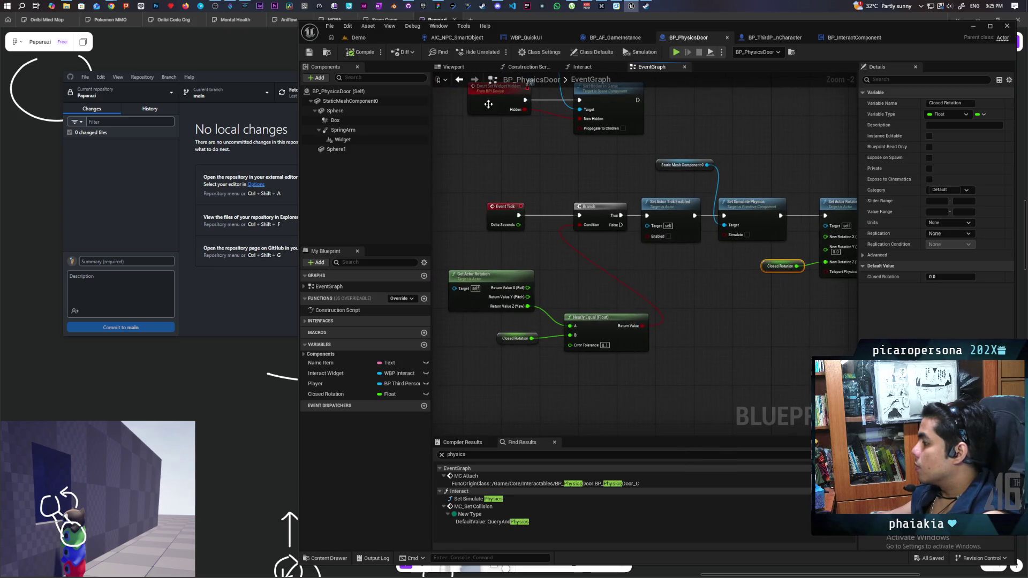
{"action": "left_click", "coordinate": [374, 37]}
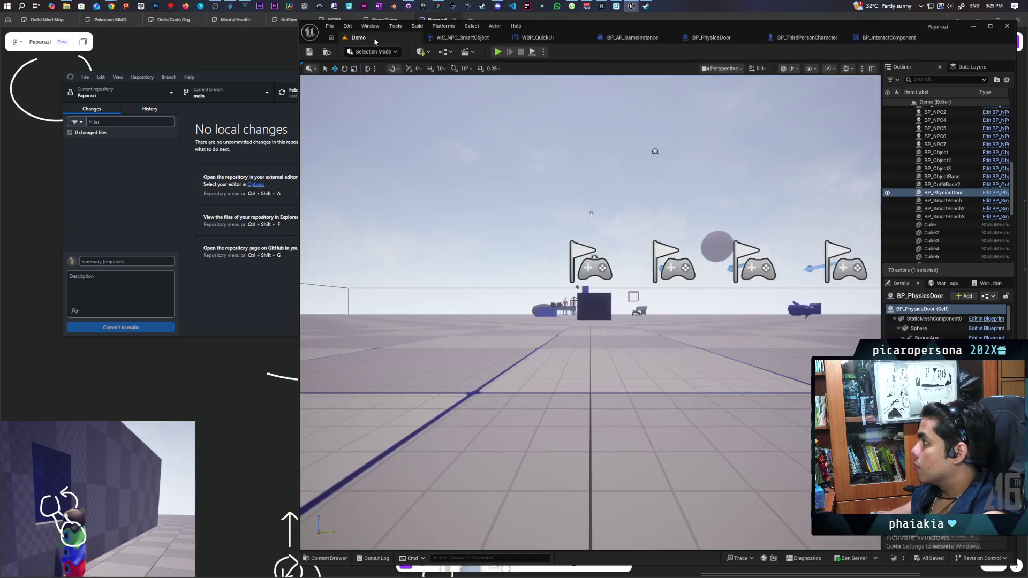
{"action": "left_click", "coordinate": [498, 52]}
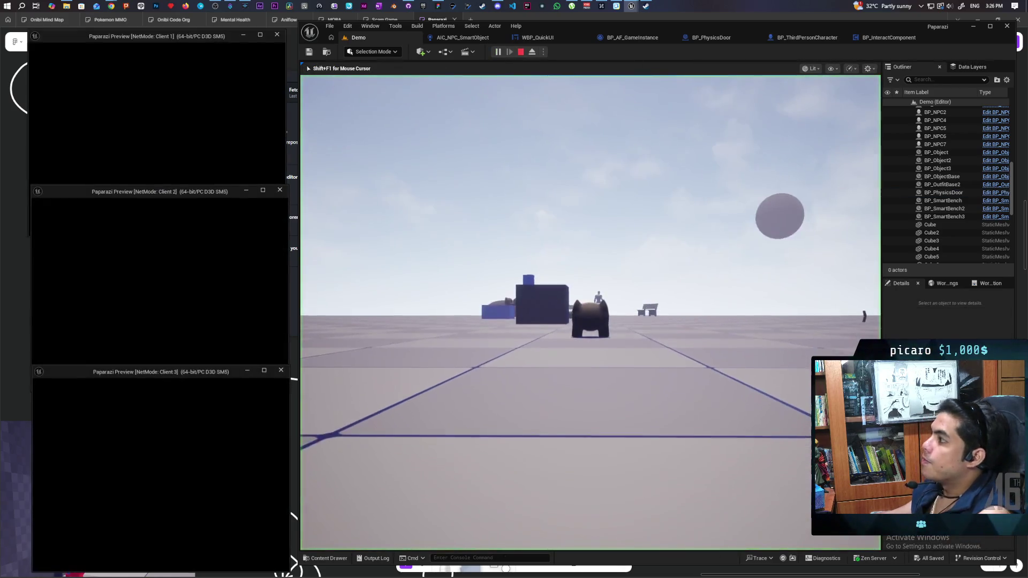
{"action": "key", "text": "alt+Tab"}
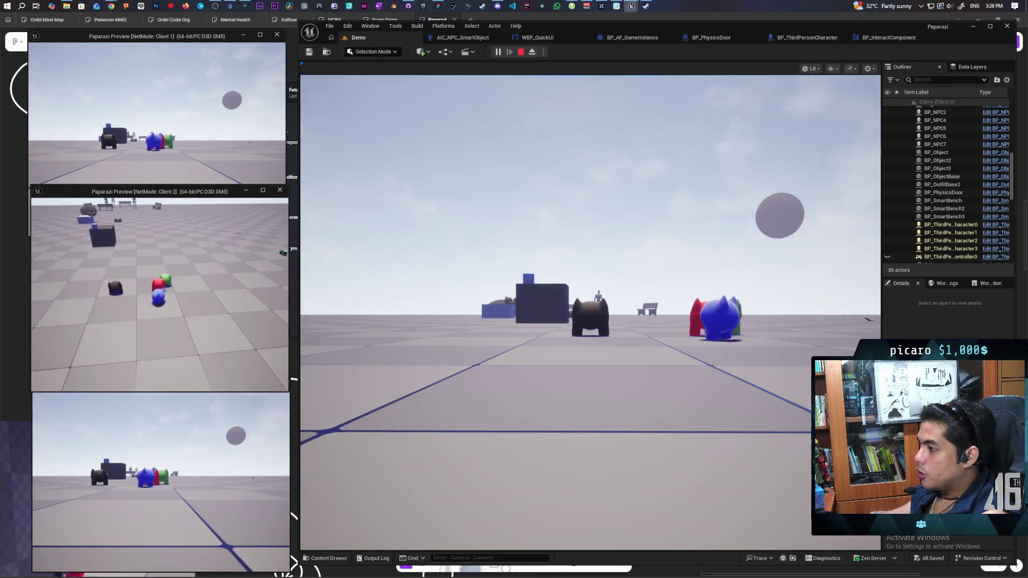
{"action": "left_click", "coordinate": [322, 304]}
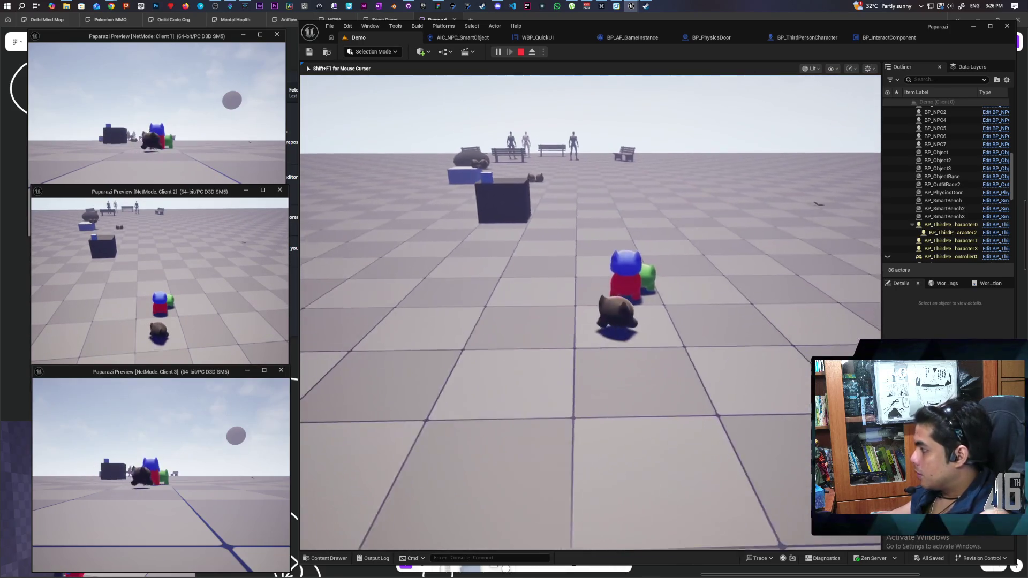
{"action": "key", "text": "shift+F1"}
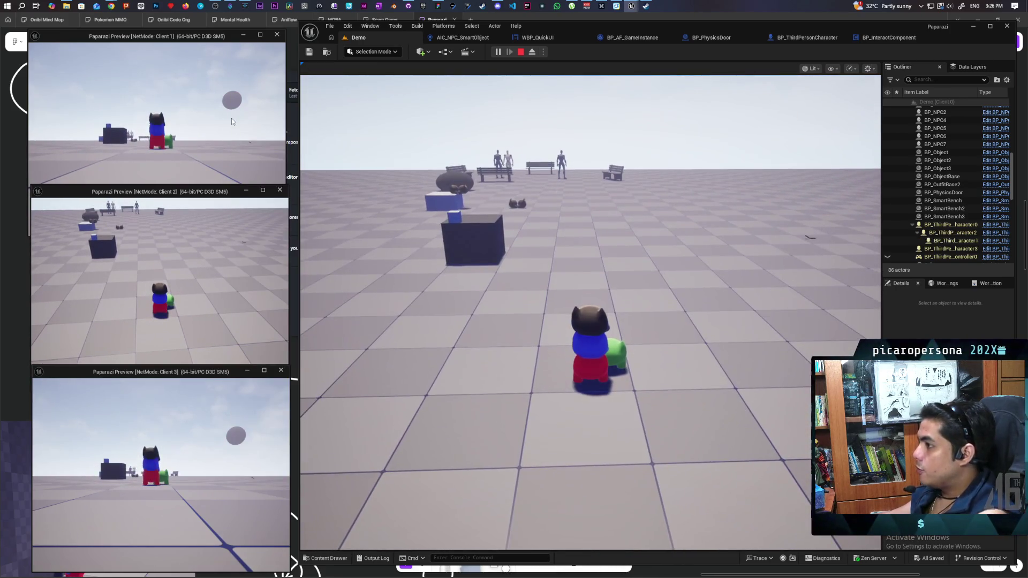
{"action": "left_click", "coordinate": [243, 156]}
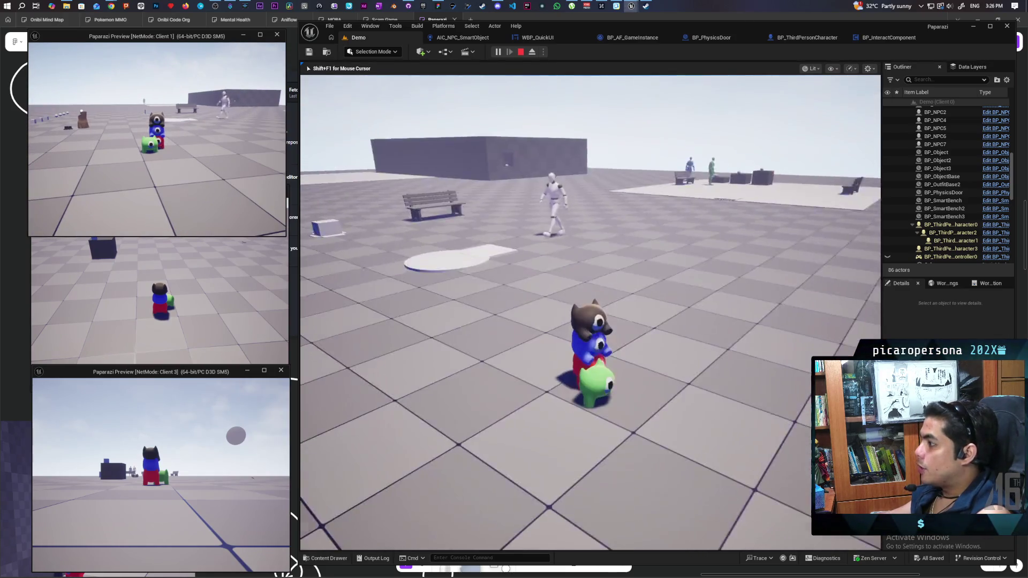
{"action": "key", "text": "alt+Tab"}
{"action": "key", "text": "w"}
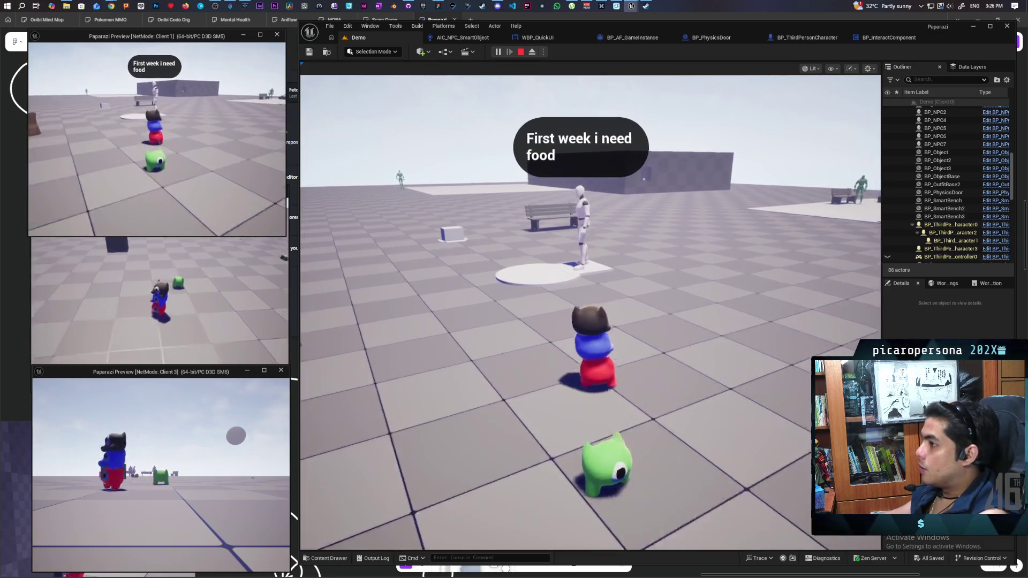
{"action": "key", "text": "w"}
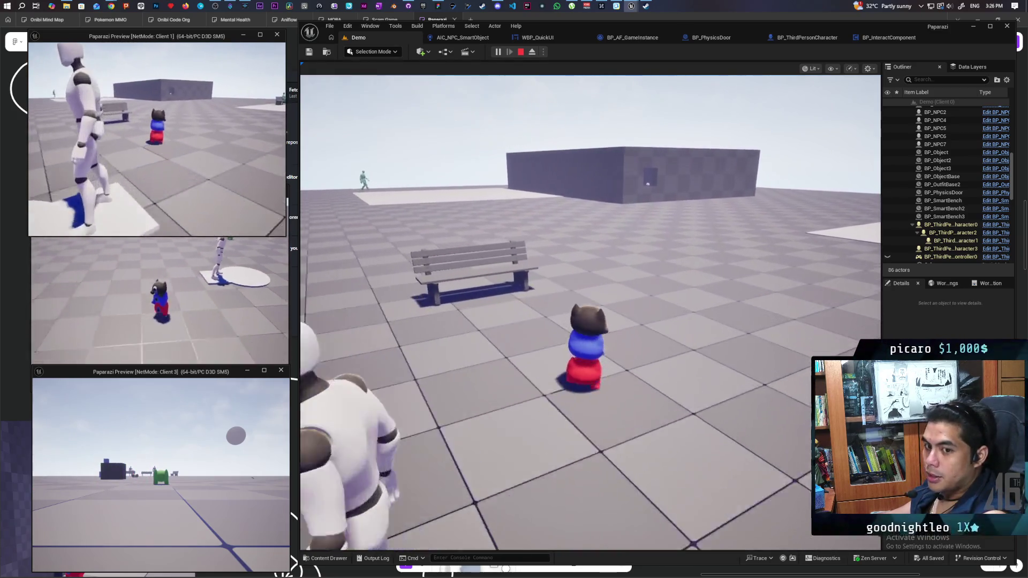
{"action": "key", "text": "w"}
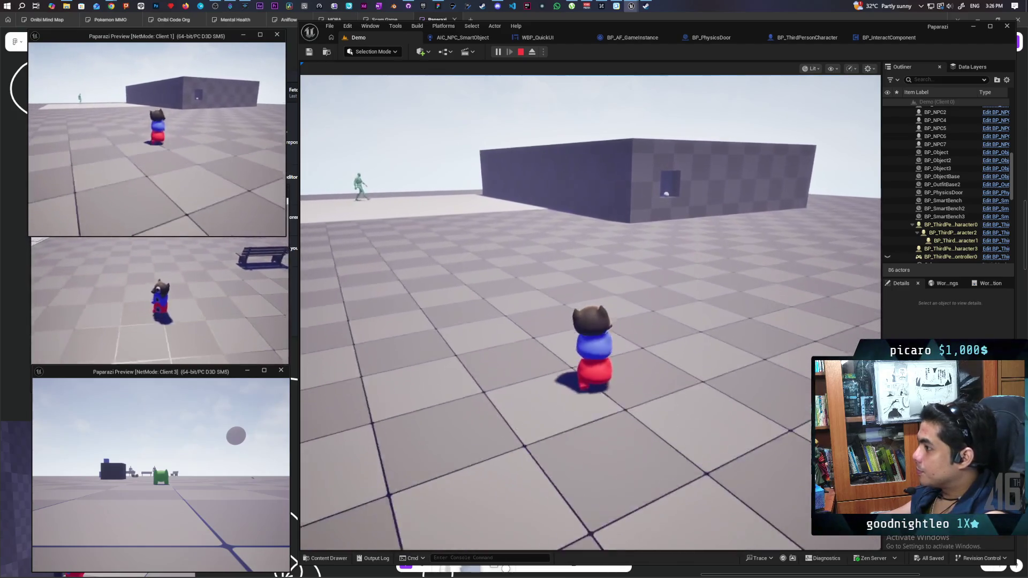
{"action": "key", "text": "w"}
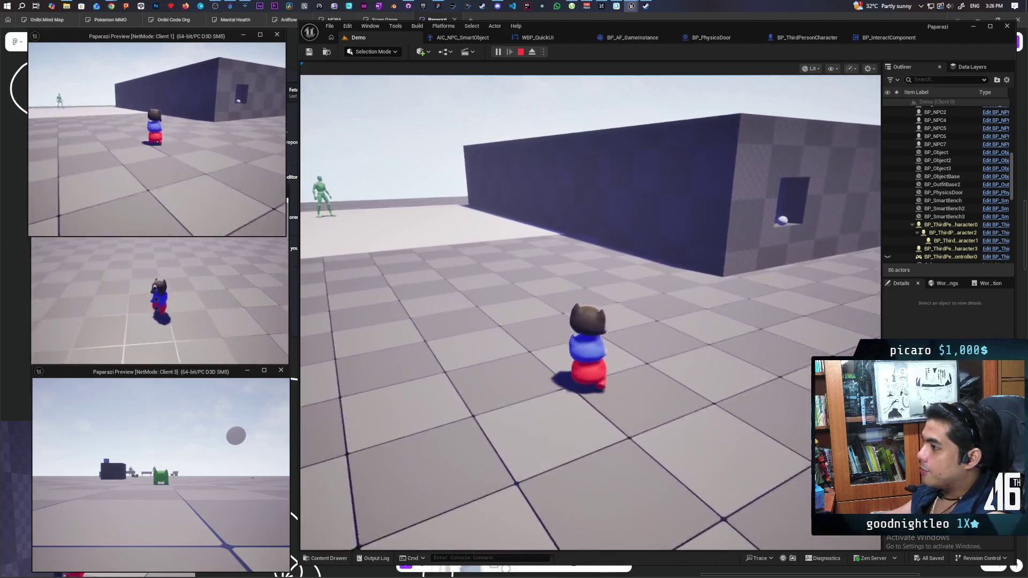
{"action": "key", "text": "w"}
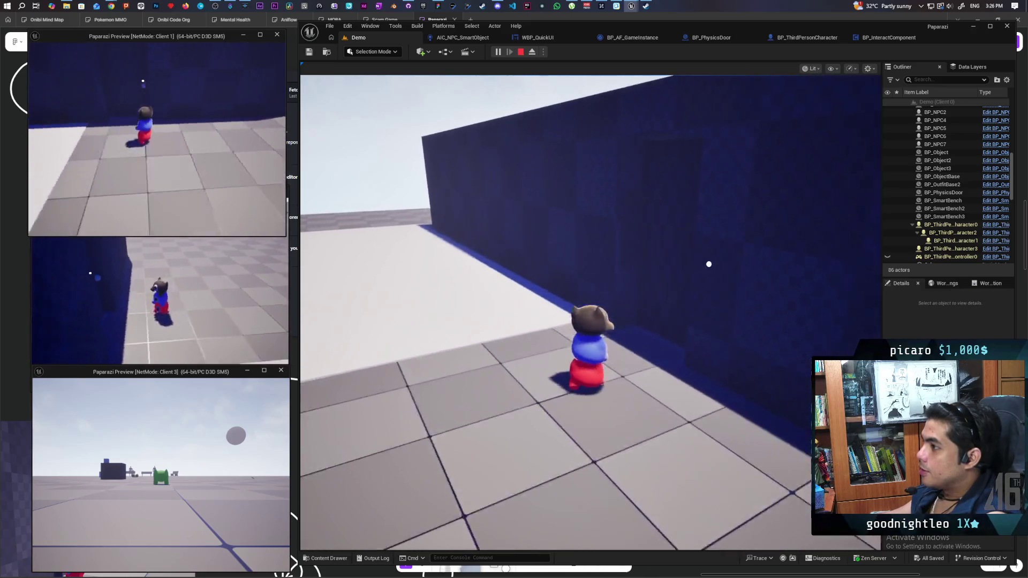
{"action": "key", "text": "alt+Tab"}
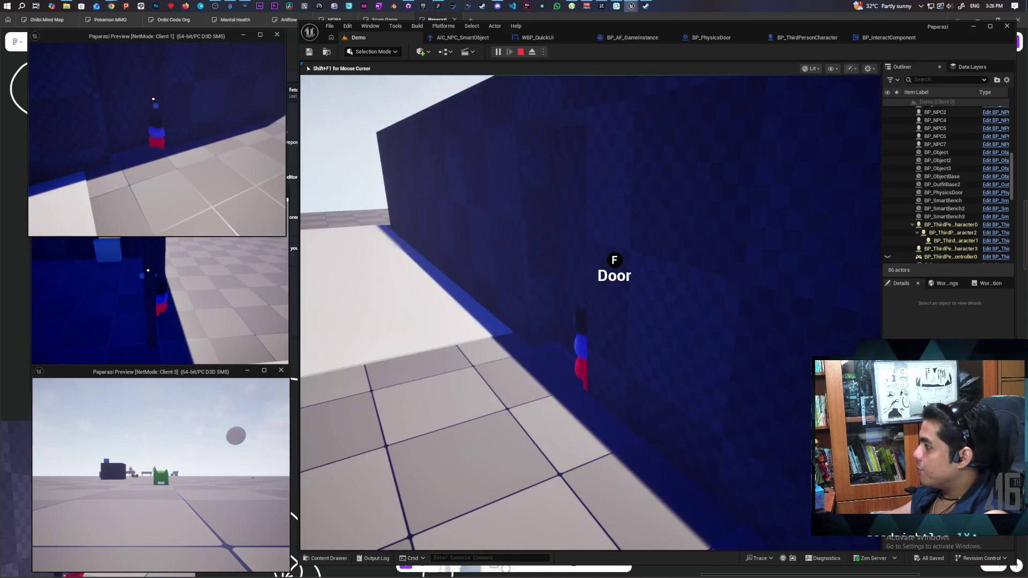
{"action": "key", "text": "w"}
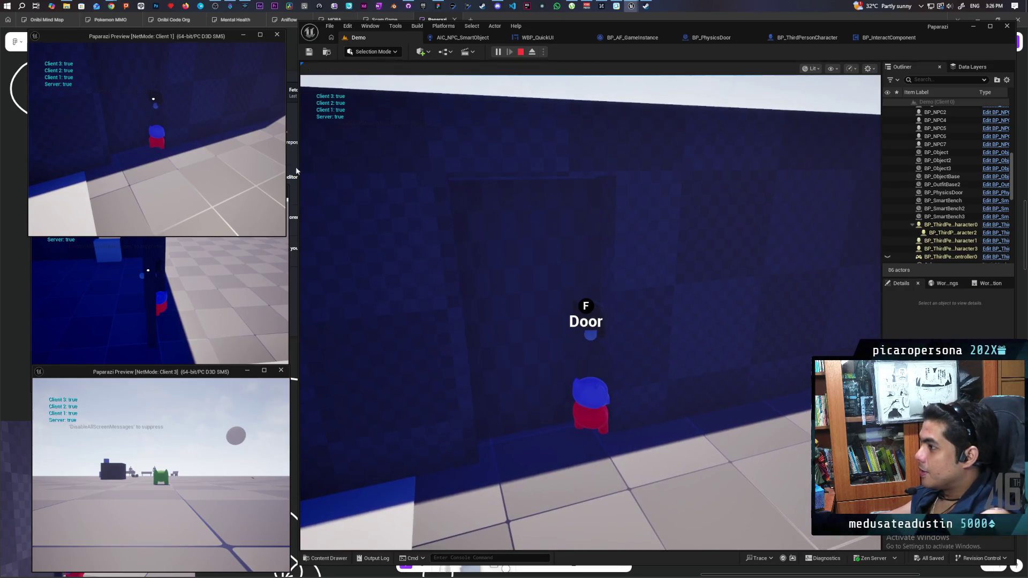
{"action": "key", "text": "d"}
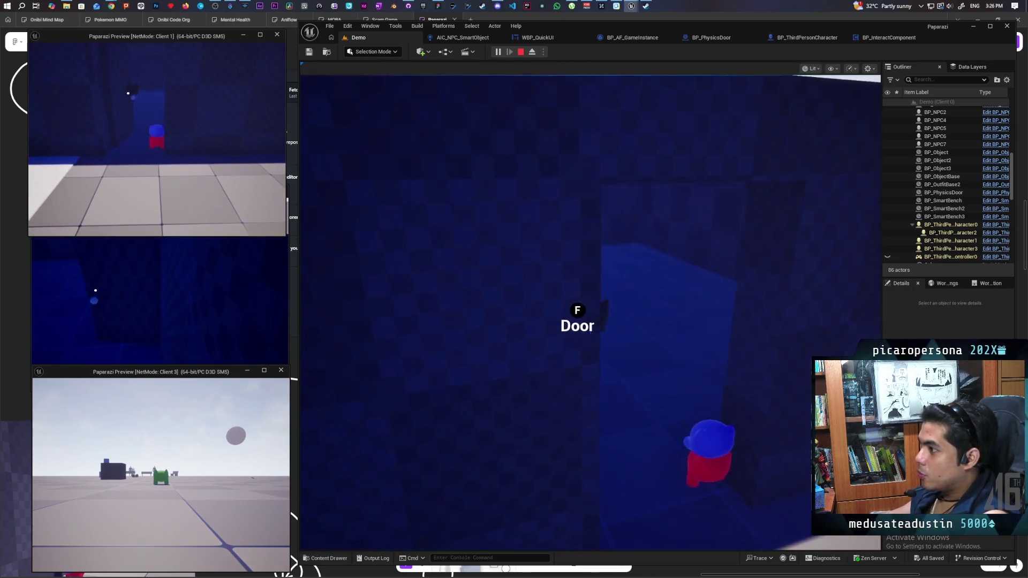
{"action": "key", "text": "a"}
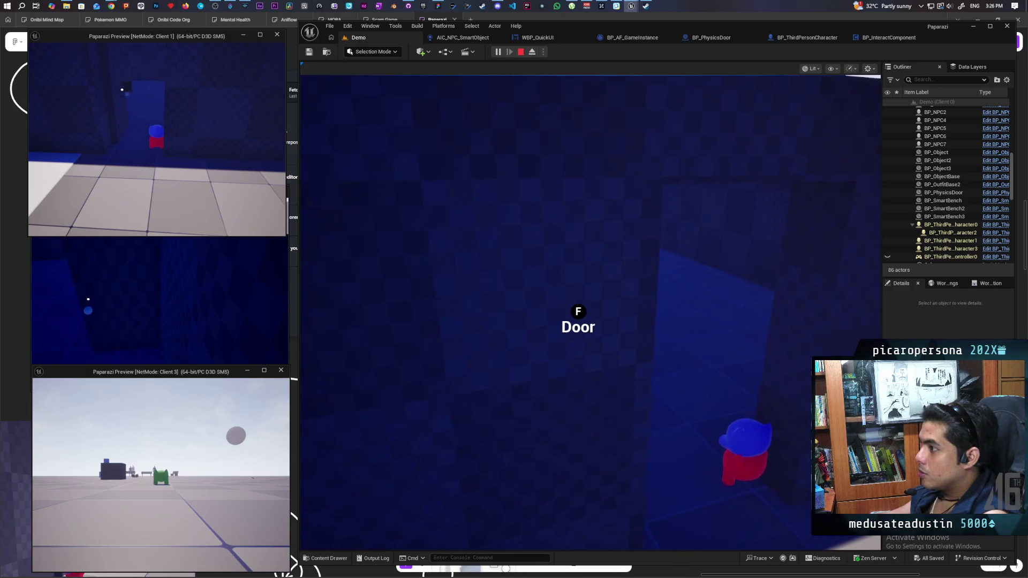
{"action": "key", "text": "s"}
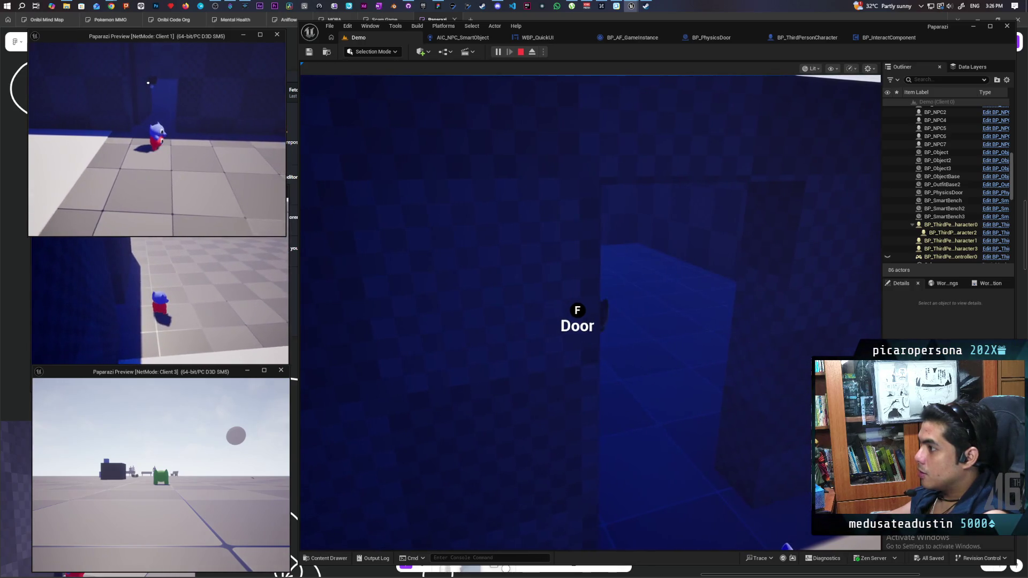
{"action": "left_click", "coordinate": [351, 183]}
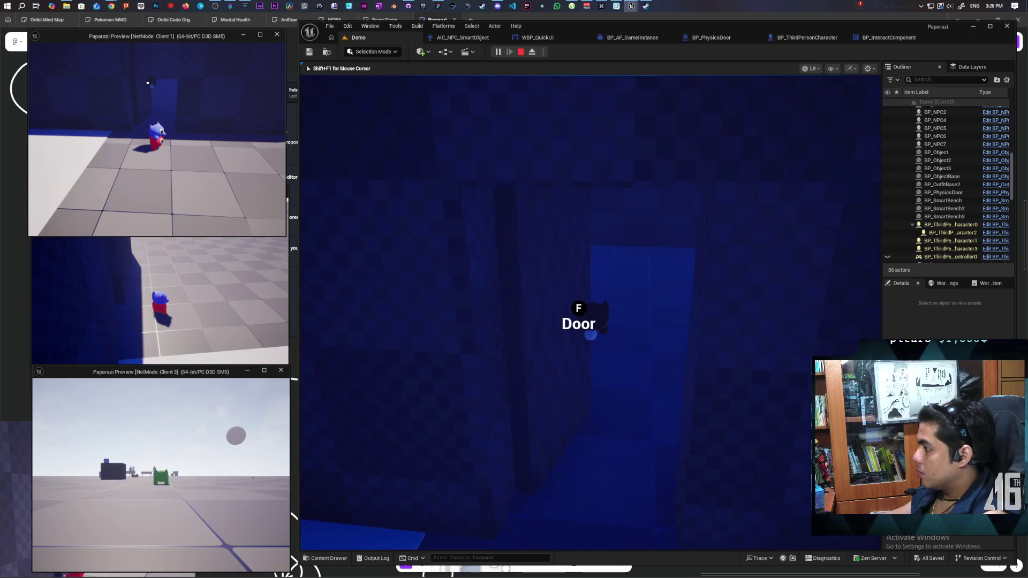
{"action": "key", "text": "f"}
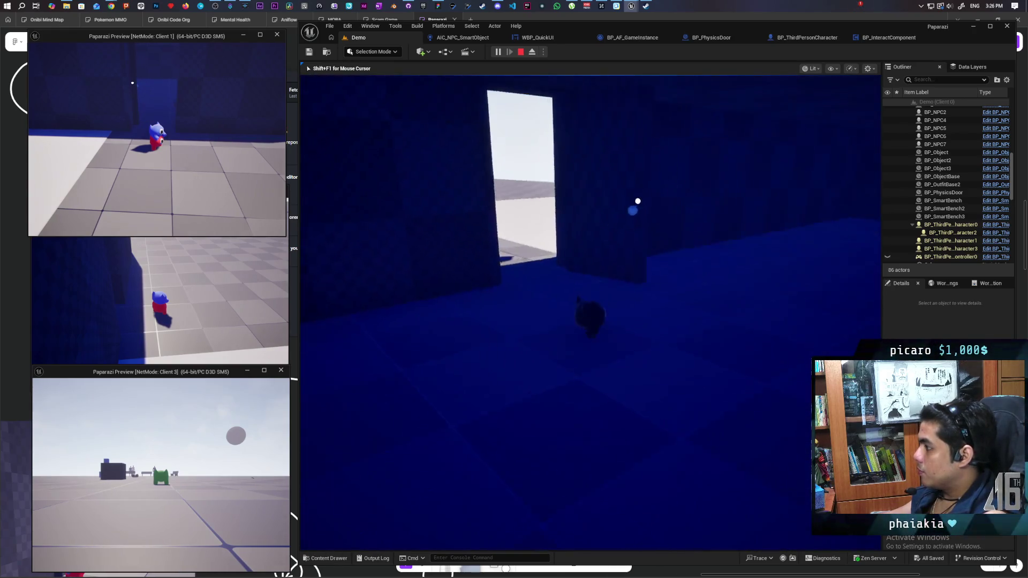
{"action": "key", "text": "d"}
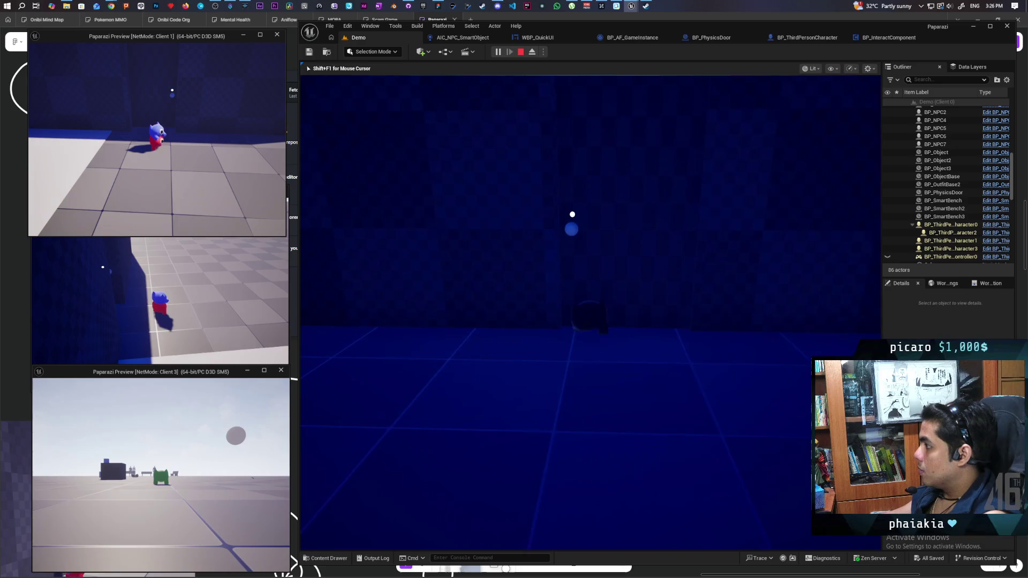
{"action": "key", "text": "s"}
{"action": "key", "text": "w"}
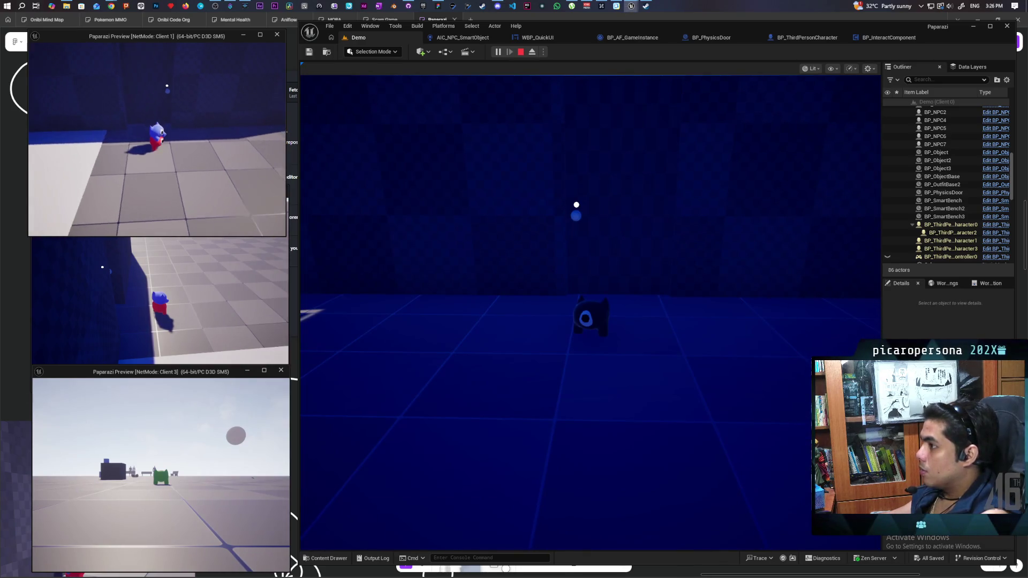
{"action": "key", "text": "f"}
{"action": "key", "text": "w"}
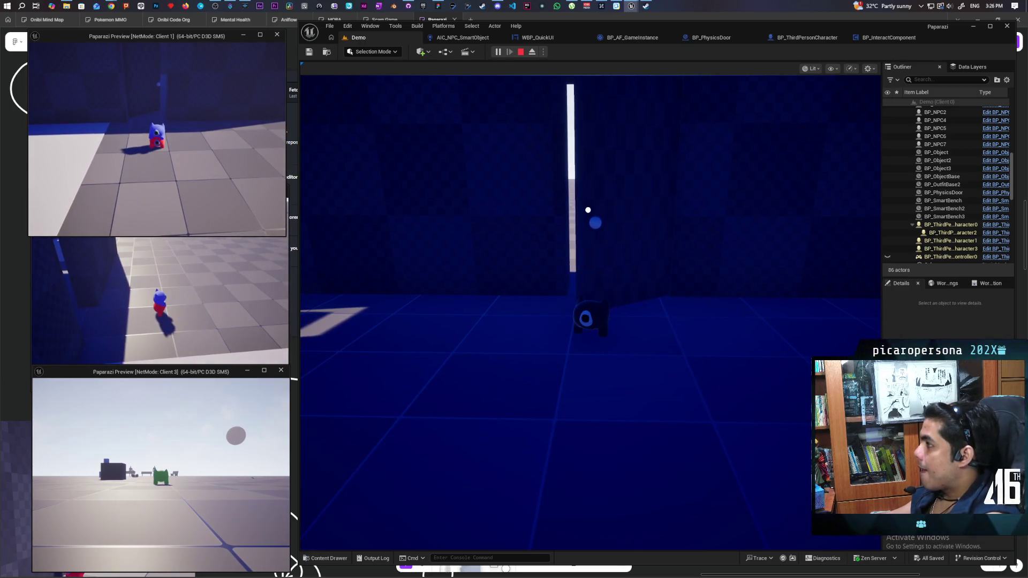
{"action": "key", "text": "Escape"}
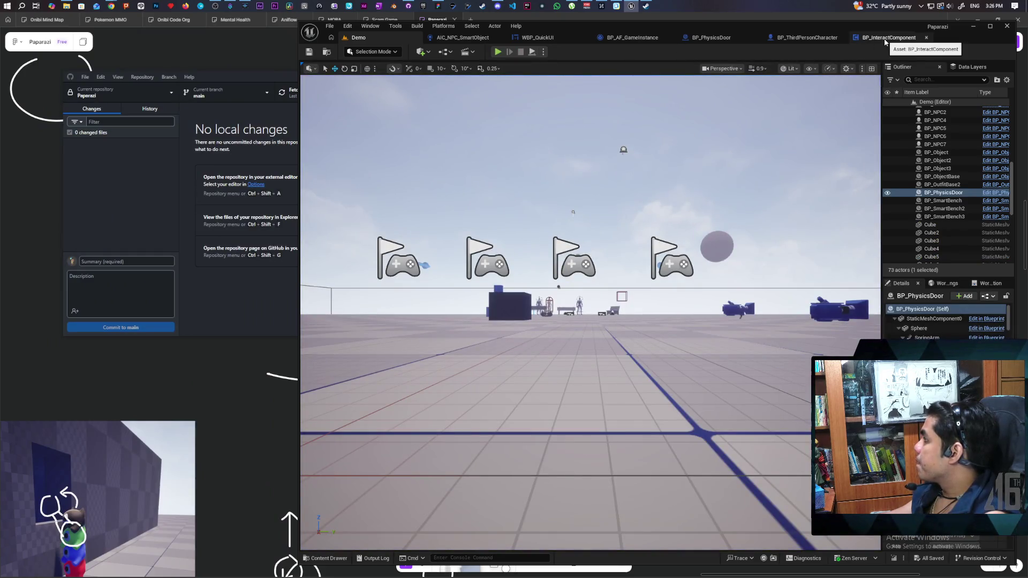
Back in BP_PhysicsDoor's graph, move the Nearly Equal rotation-check nodes left under the Event Tick branch.
{"action": "left_click", "coordinate": [876, 40]}
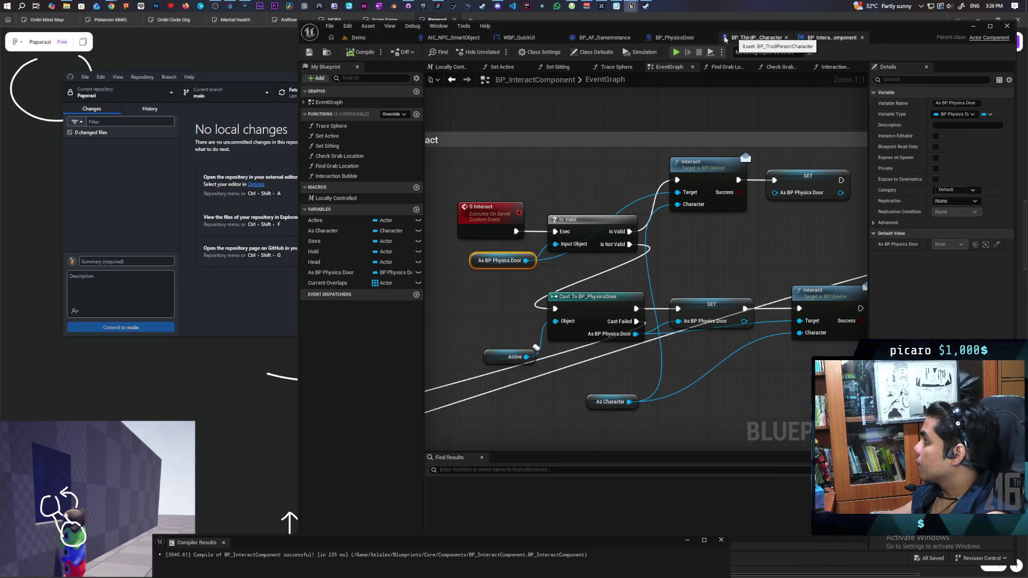
{"action": "left_click", "coordinate": [669, 38]}
{"action": "mouse_move", "coordinate": [678, 240]}
{"action": "left_mouse_down"}
{"action": "mouse_move", "coordinate": [683, 276]}
{"action": "mouse_move", "coordinate": [587, 239]}
{"action": "mouse_move", "coordinate": [651, 233]}
{"action": "mouse_move", "coordinate": [722, 208]}
{"action": "left_mouse_up"}
{"action": "scroll", "coordinate": [649, 233], "scroll_direction": "up", "scroll_amount": 1}
{"action": "mouse_move", "coordinate": [625, 236]}
{"action": "left_mouse_down"}
{"action": "mouse_move", "coordinate": [622, 270]}
{"action": "mouse_move", "coordinate": [578, 292]}
{"action": "left_mouse_up"}
{"action": "mouse_move", "coordinate": [671, 272]}
{"action": "left_mouse_down"}
{"action": "mouse_move", "coordinate": [605, 267]}
{"action": "mouse_move", "coordinate": [616, 283]}
{"action": "mouse_move", "coordinate": [660, 256]}
{"action": "left_mouse_up"}
{"action": "left_click", "coordinate": [599, 254]}
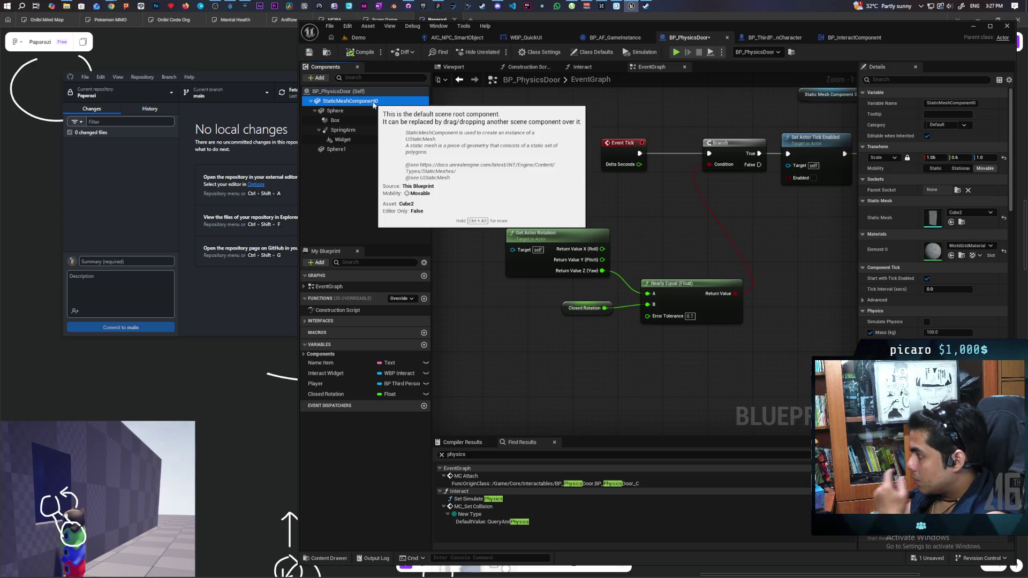
Insert a Print String of Return Value Z between Event Tick and Branch, then return to Demo.
{"action": "left_click_drag", "start_coordinate": [561, 202], "coordinate": [503, 234]}
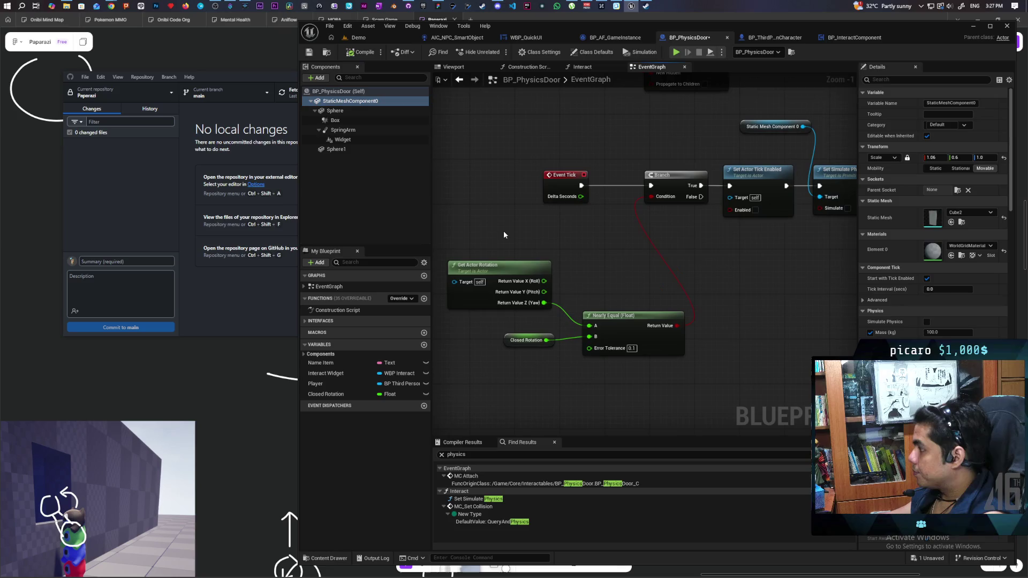
{"action": "key", "text": "ctrl+v"}
{"action": "mouse_move", "coordinate": [544, 302]}
{"action": "left_mouse_down"}
{"action": "mouse_move", "coordinate": [590, 275]}
{"action": "mouse_move", "coordinate": [596, 170]}
{"action": "mouse_move", "coordinate": [579, 188]}
{"action": "left_mouse_up"}
{"action": "left_click_drag", "start_coordinate": [649, 185], "coordinate": [650, 185]}
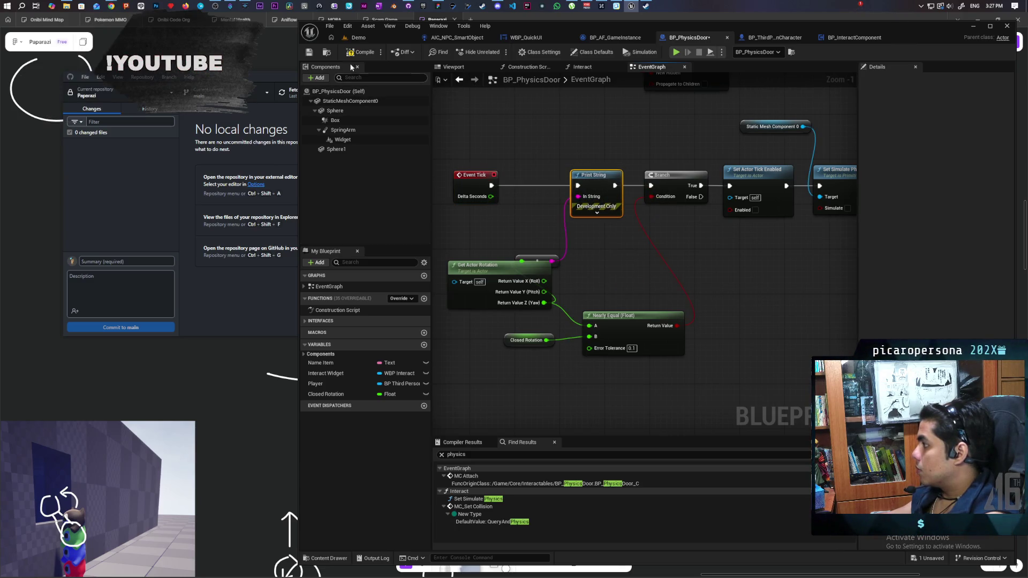
{"action": "left_click", "coordinate": [378, 38]}
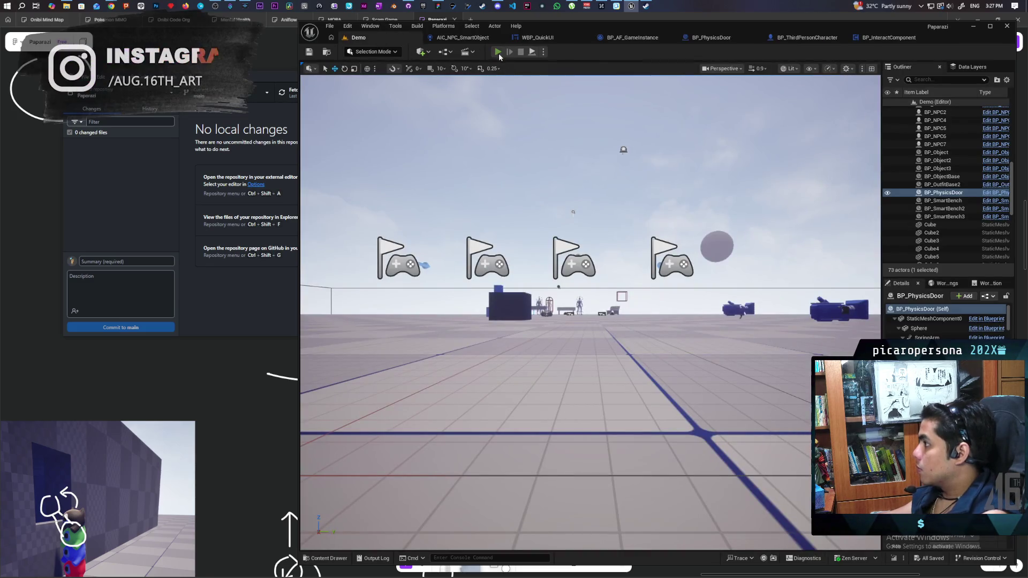
Launch the three-client multiplayer PIE session and start walking the character toward the NPC.
{"action": "key", "text": "alt+p"}
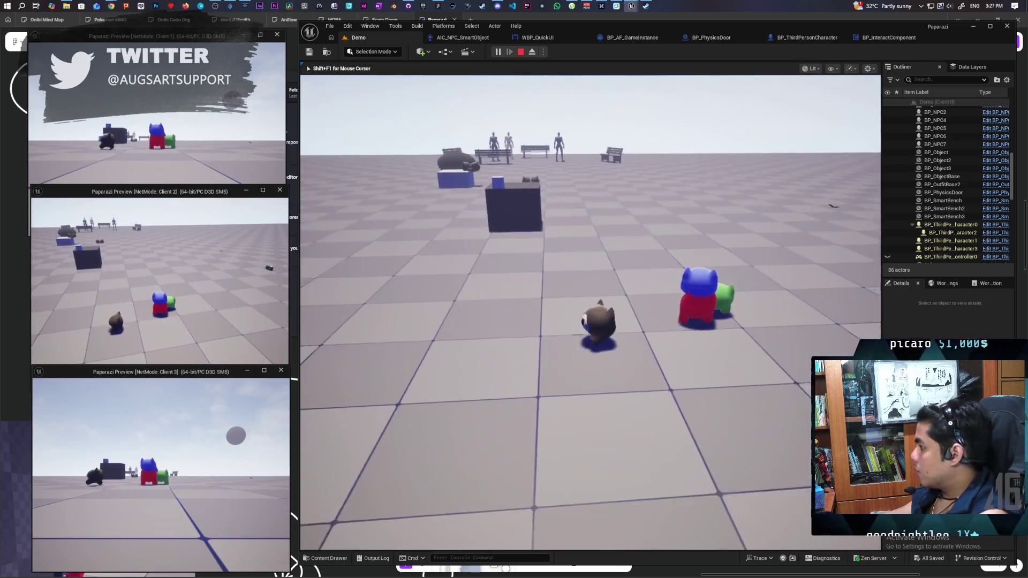
{"action": "key", "text": "shift+F1"}
{"action": "left_click", "coordinate": [30, 175]}
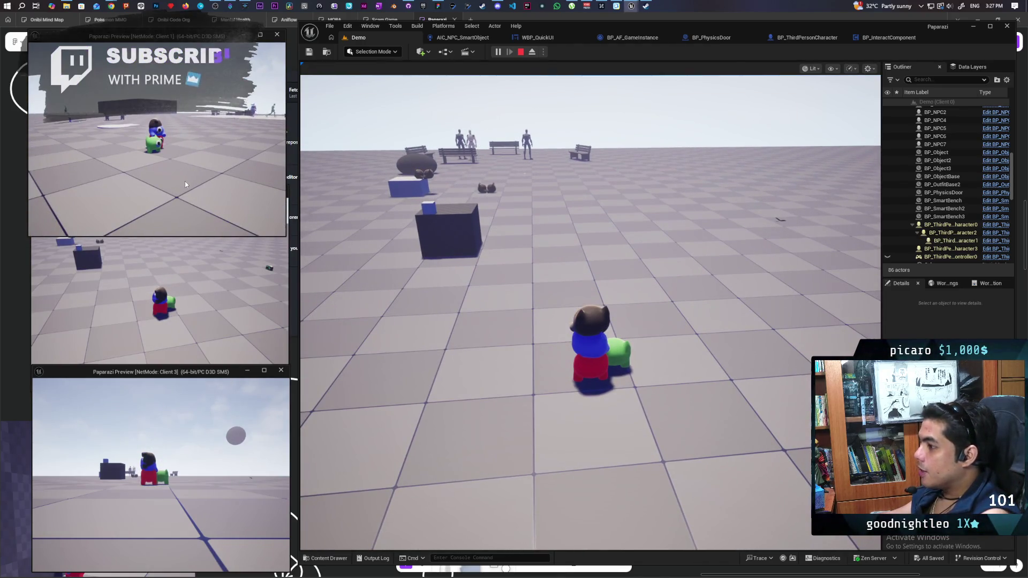
{"action": "left_click", "coordinate": [477, 274]}
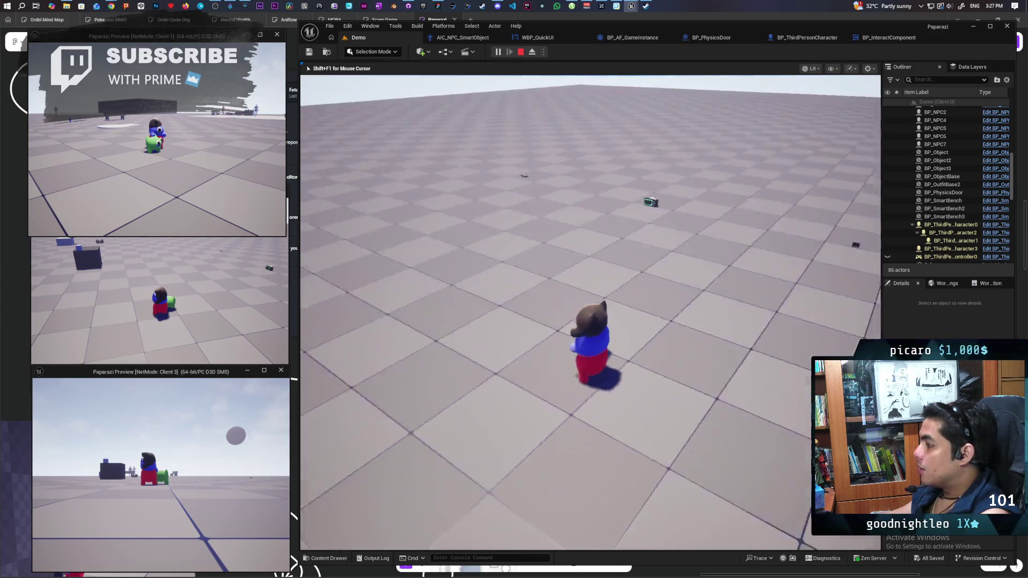
{"action": "key", "text": "a"}
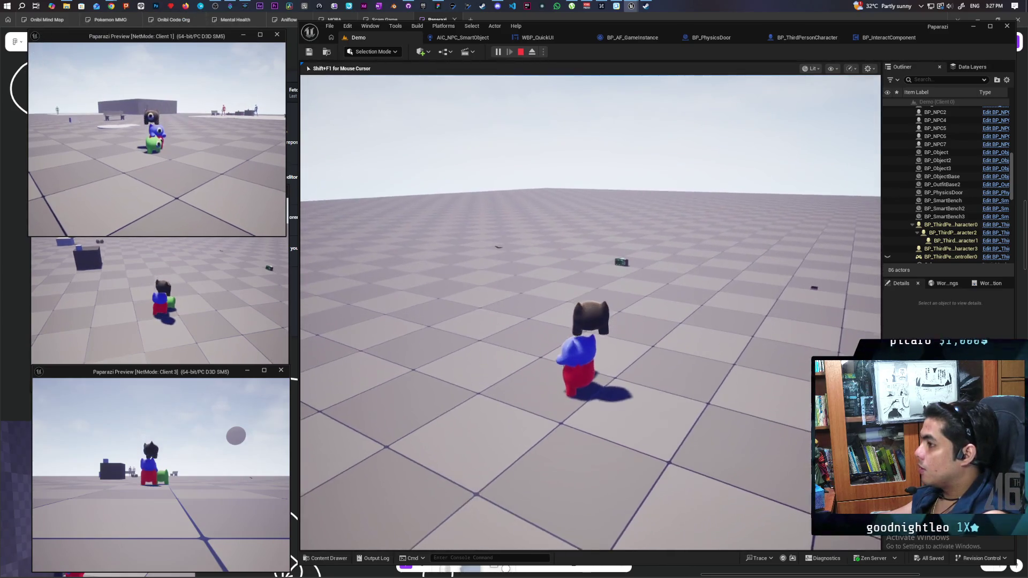
{"action": "key", "text": "w"}
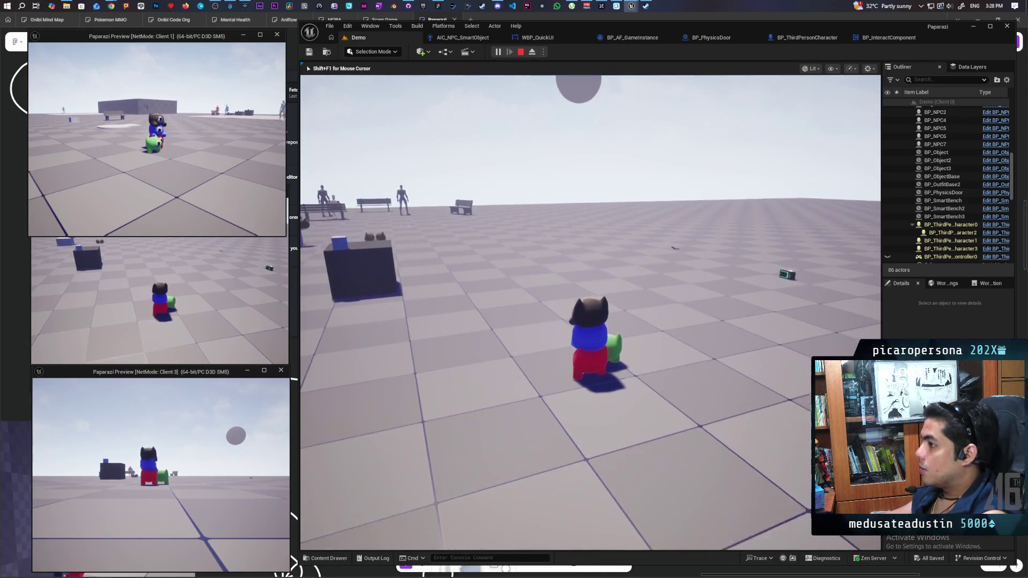
{"action": "key", "text": "alt+Tab"}
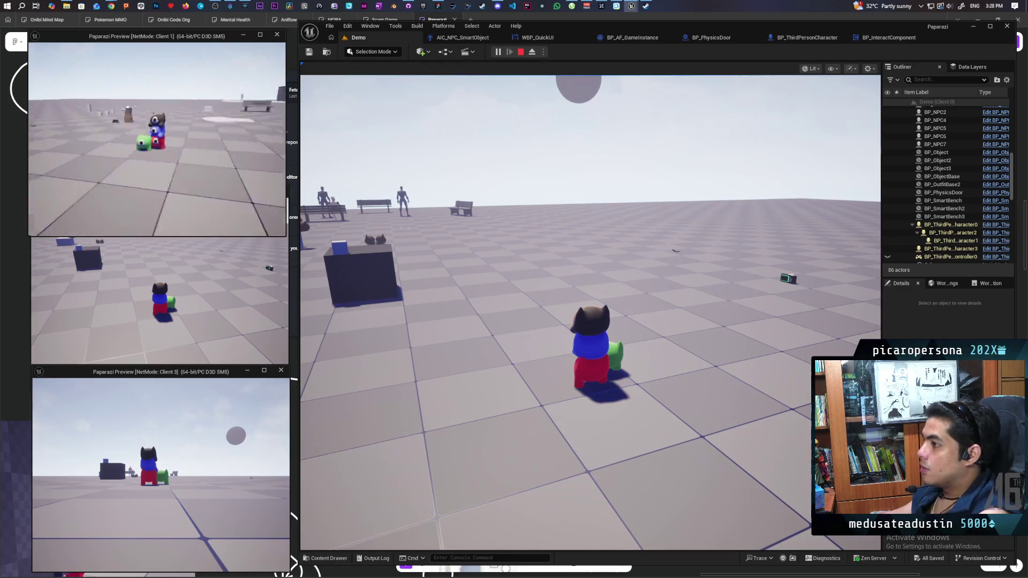
{"action": "left_click", "coordinate": [538, 229]}
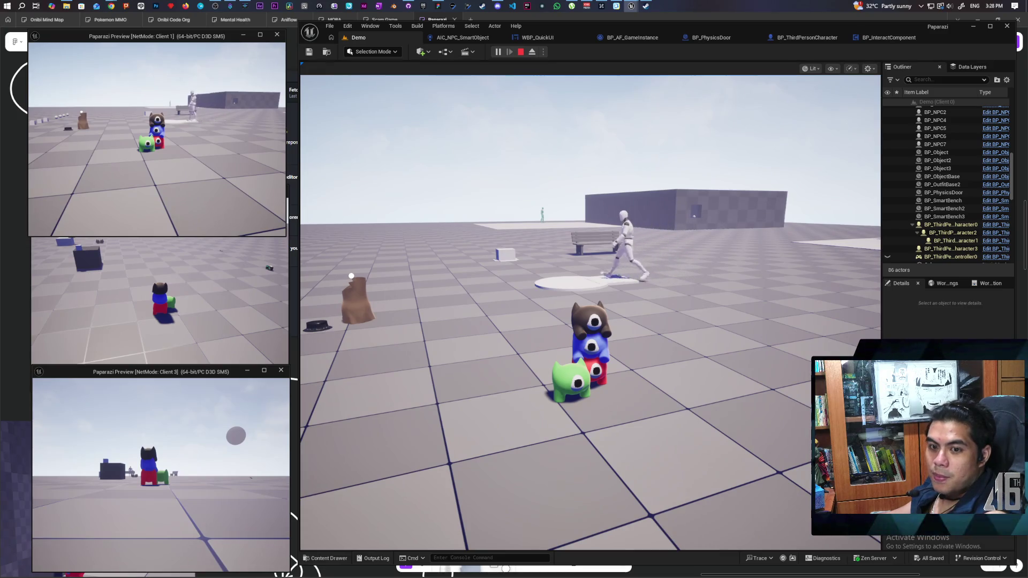
Walk past the NPC and along the building wall to the physics door, then open it with F.
{"action": "key", "text": "w"}
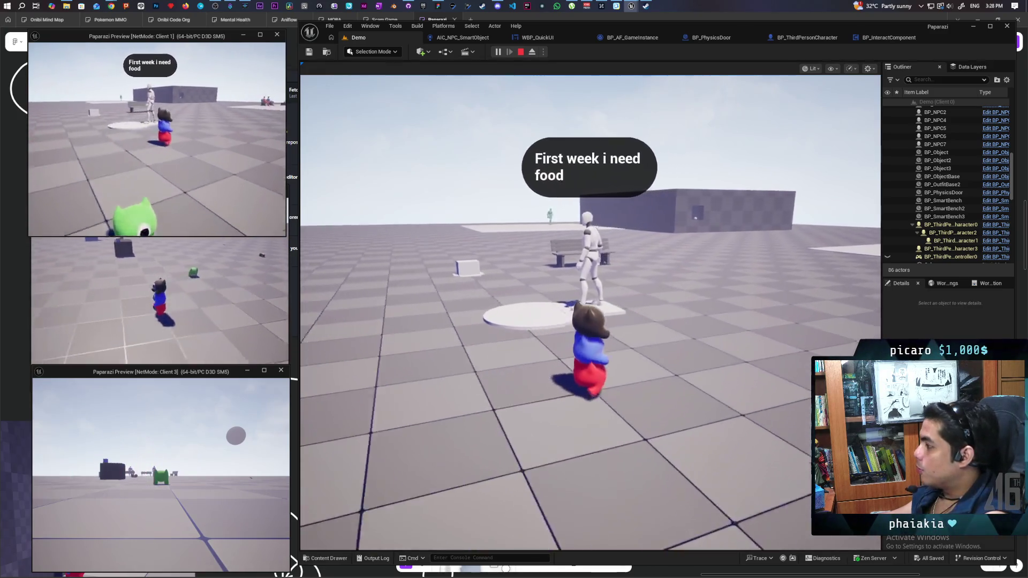
{"action": "key", "text": "w"}
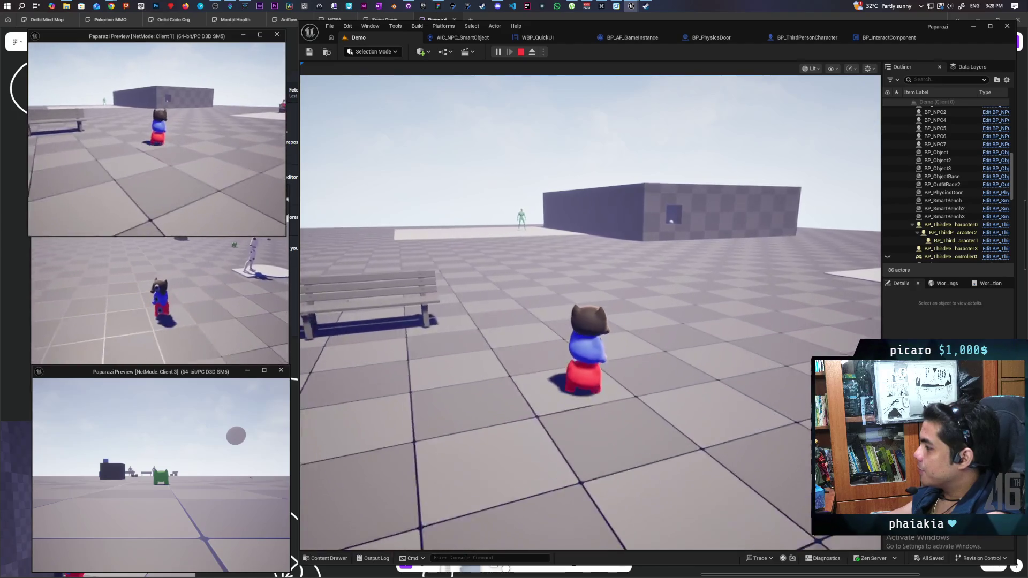
{"action": "key", "text": "w"}
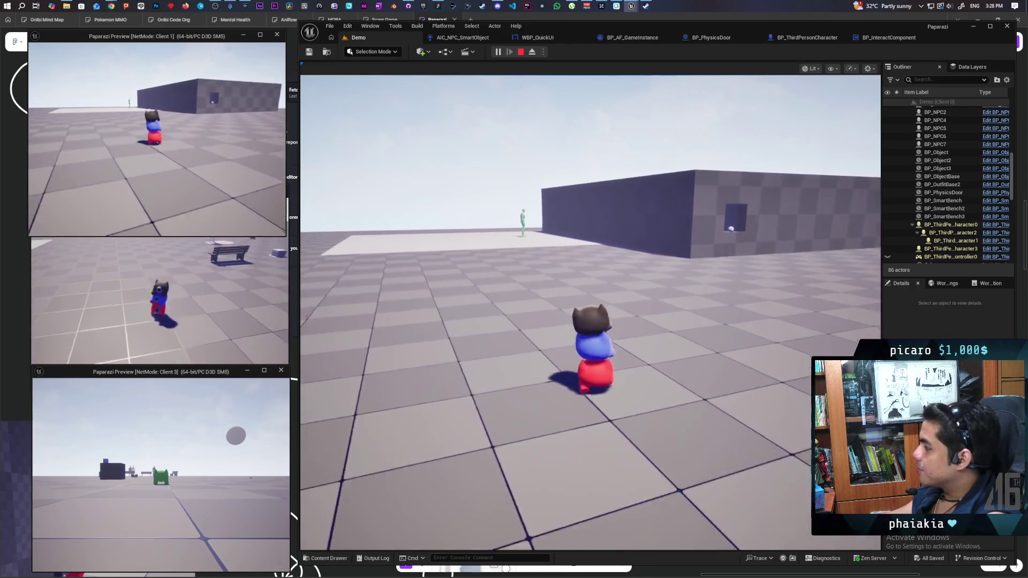
{"action": "key", "text": "w"}
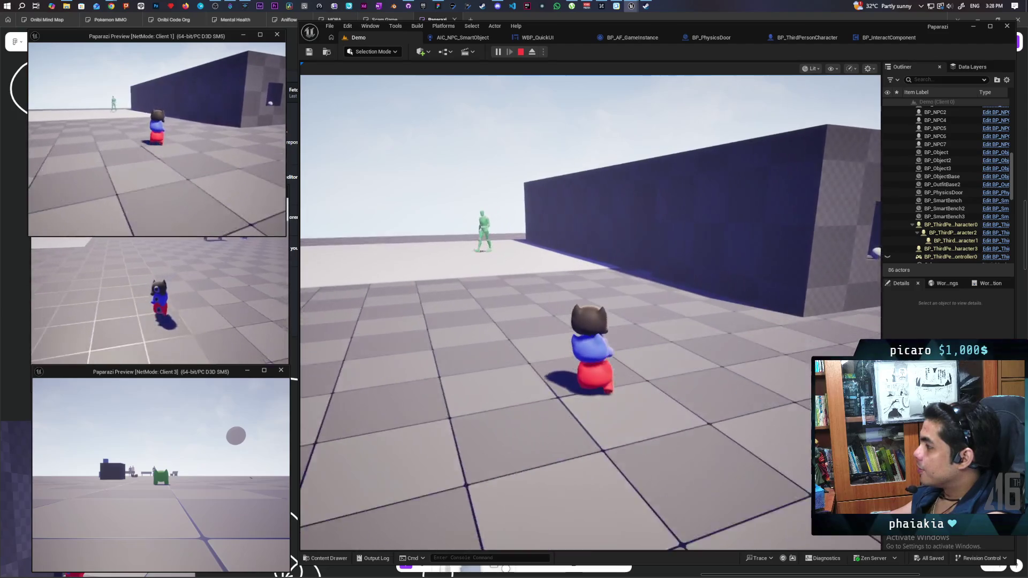
{"action": "key", "text": "w"}
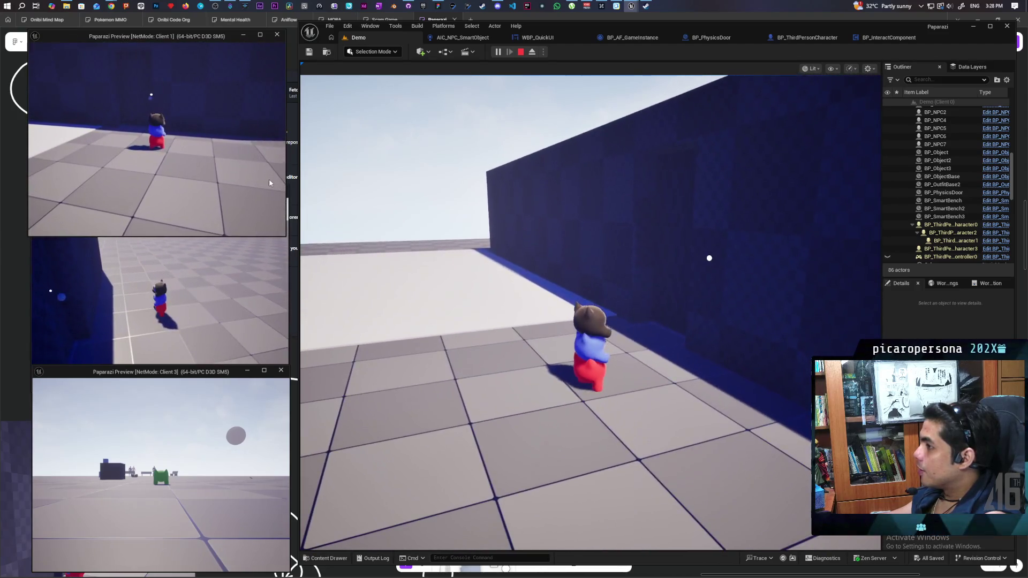
{"action": "left_click", "coordinate": [377, 209]}
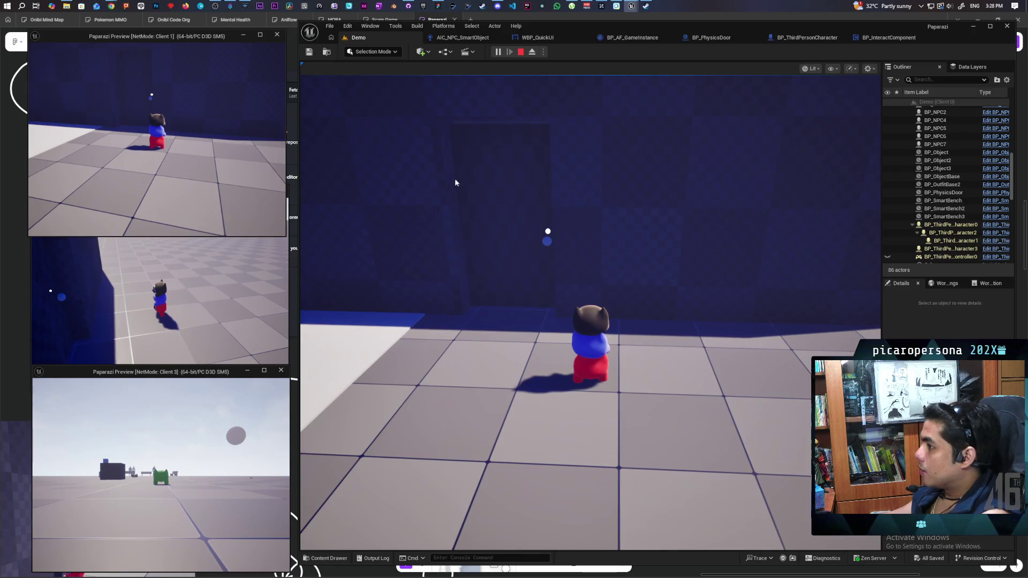
{"action": "key", "text": "w"}
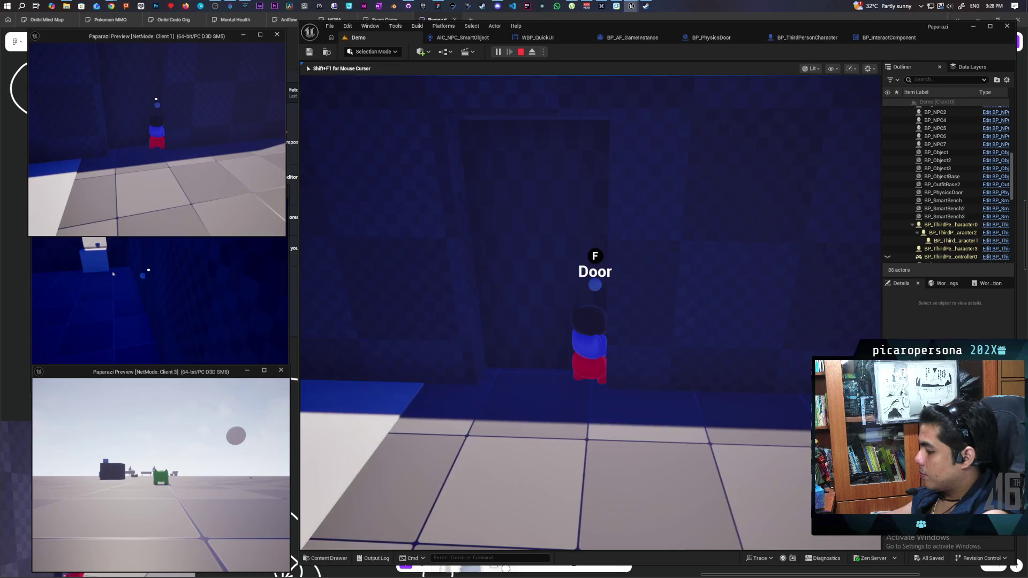
{"action": "key", "text": "f"}
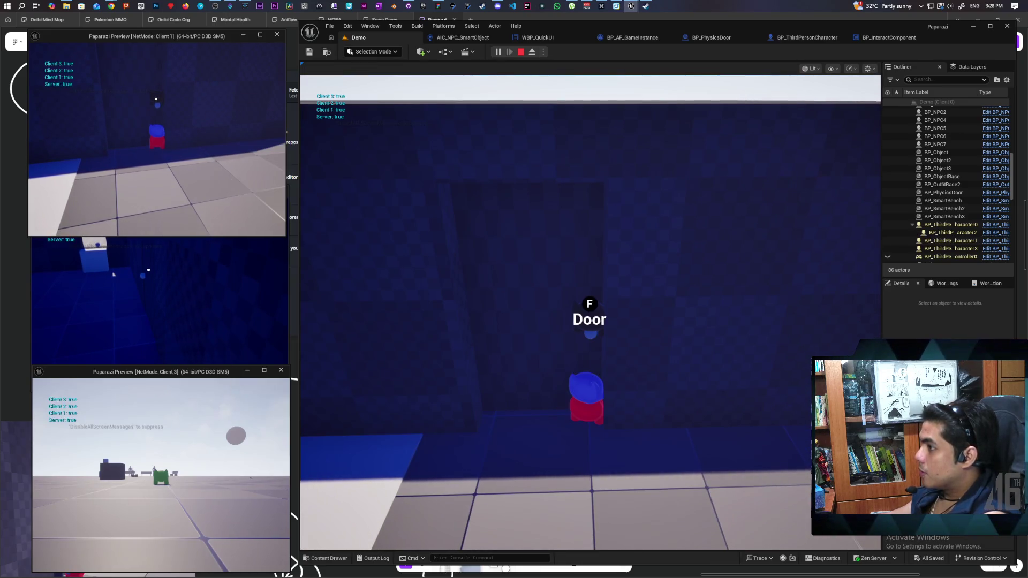
{"action": "key", "text": "w"}
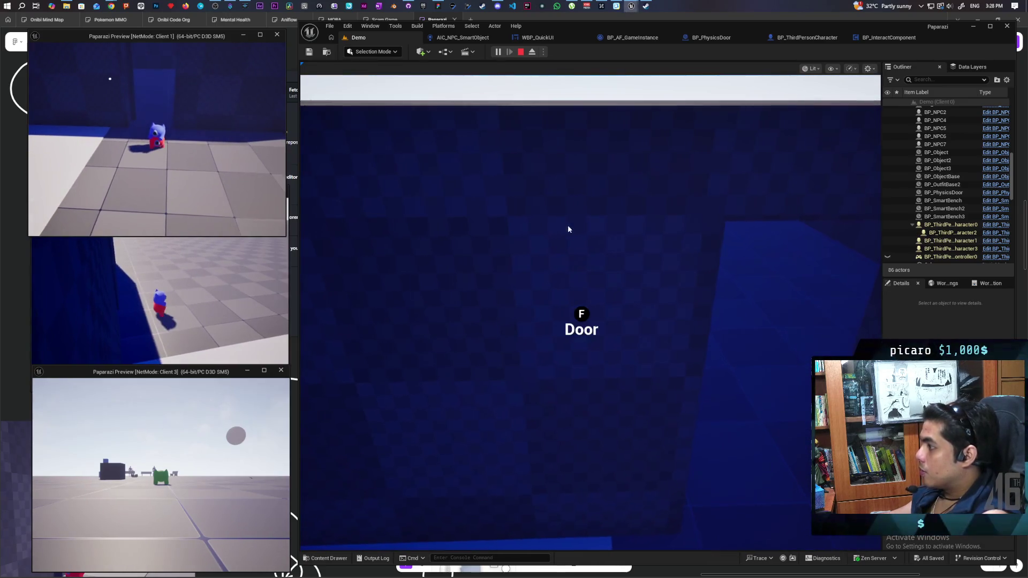
{"action": "left_click", "coordinate": [569, 229]}
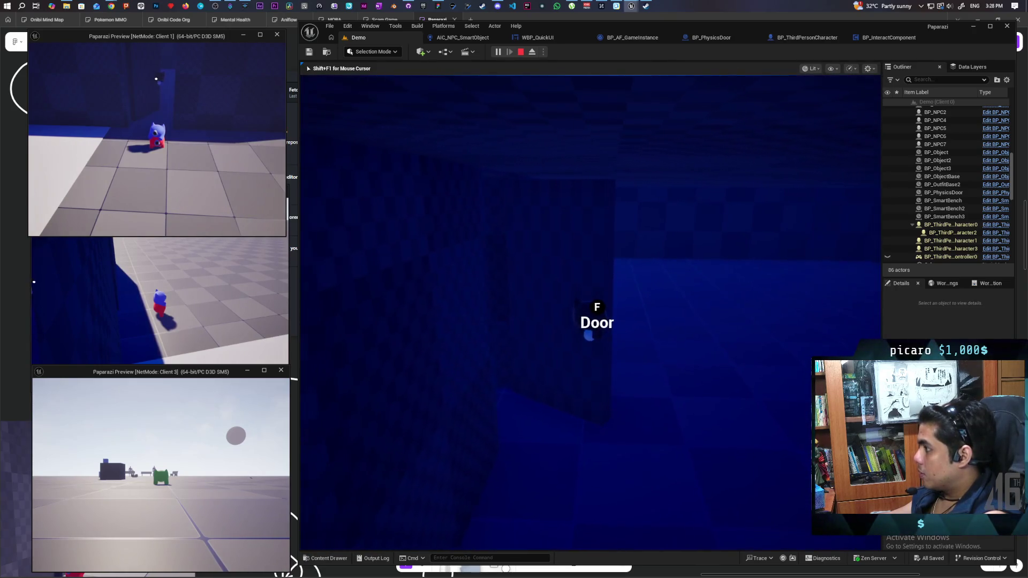
{"action": "key", "text": "f"}
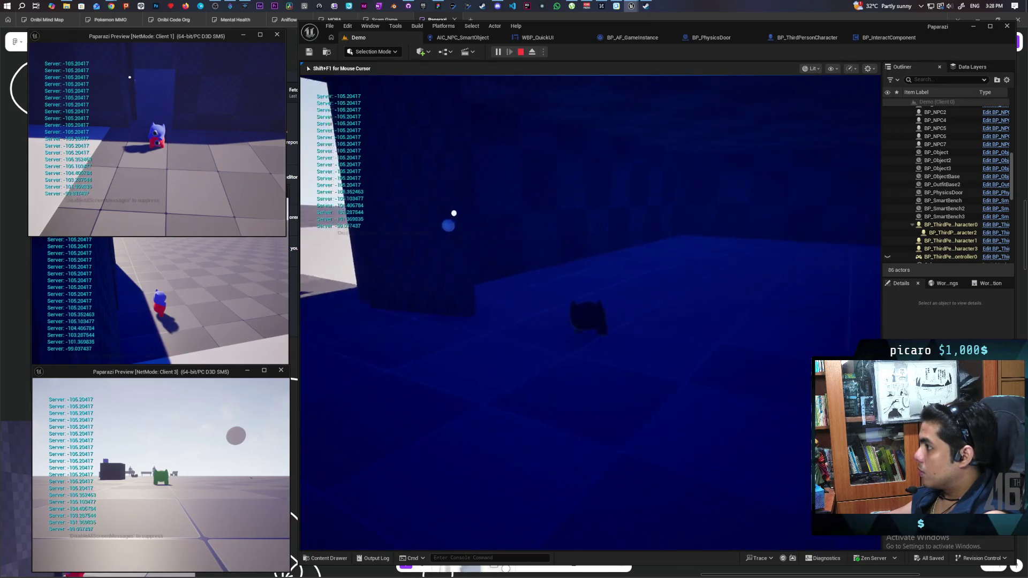
Push the door shut with repeated F presses while watching the printed yaw values.
{"action": "key", "text": "f"}
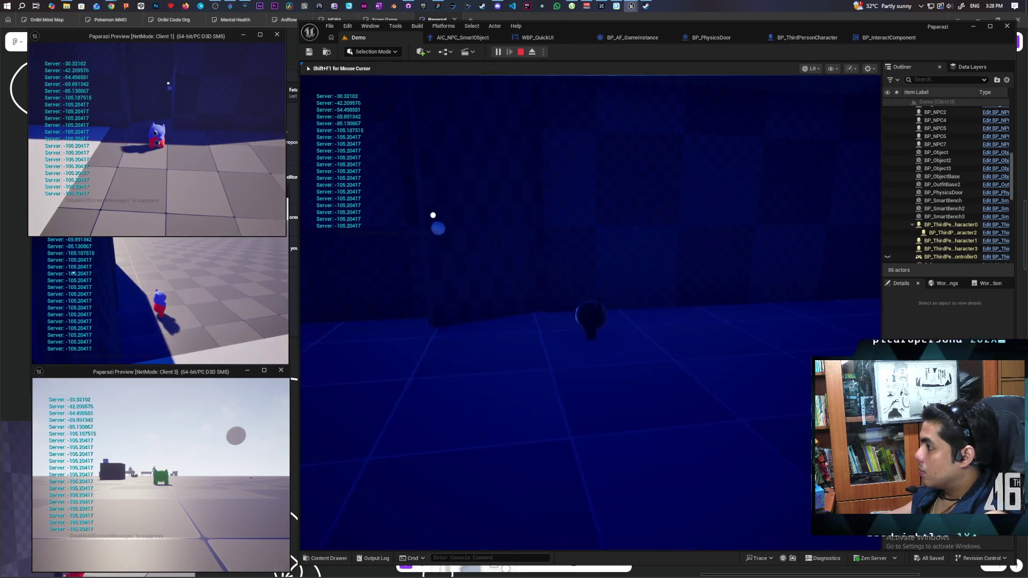
{"action": "key", "text": "f"}
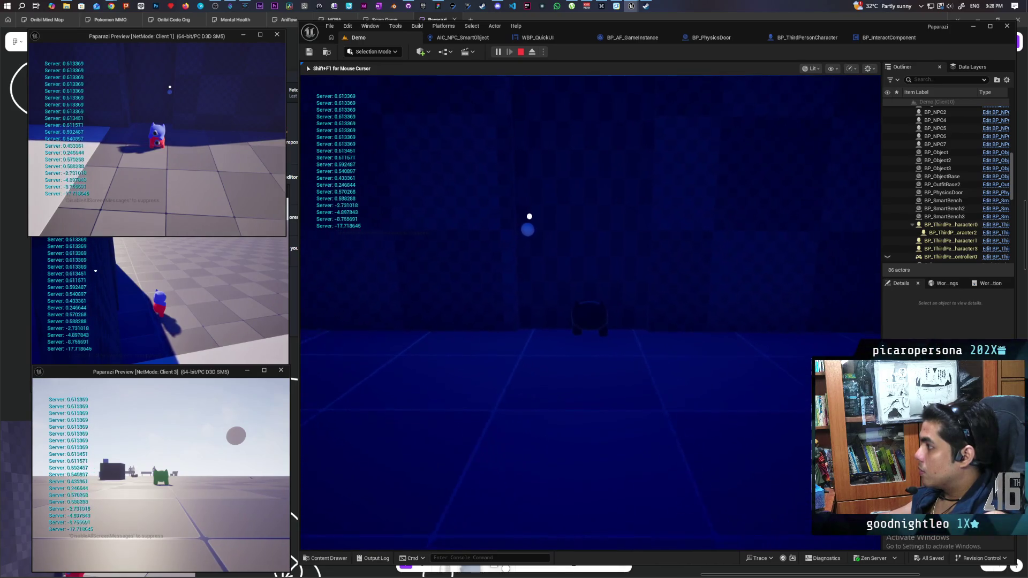
{"action": "key", "text": "f"}
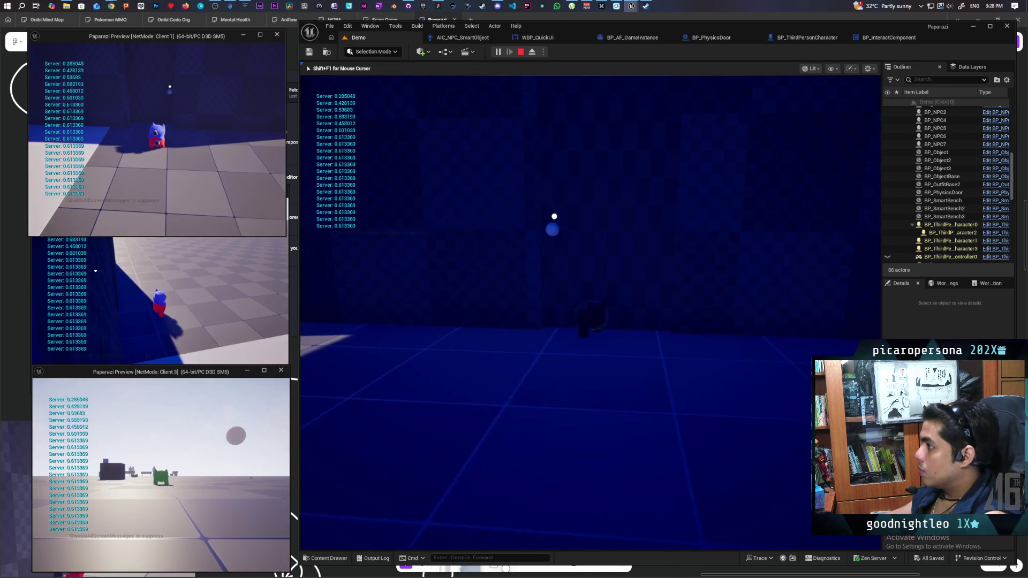
{"action": "key", "text": "f"}
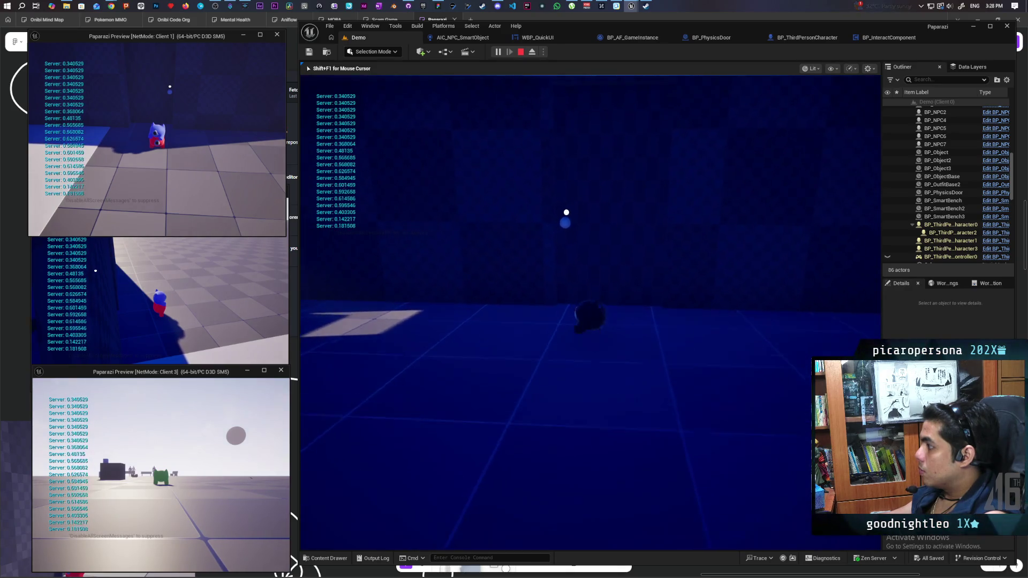
{"action": "key", "text": "f"}
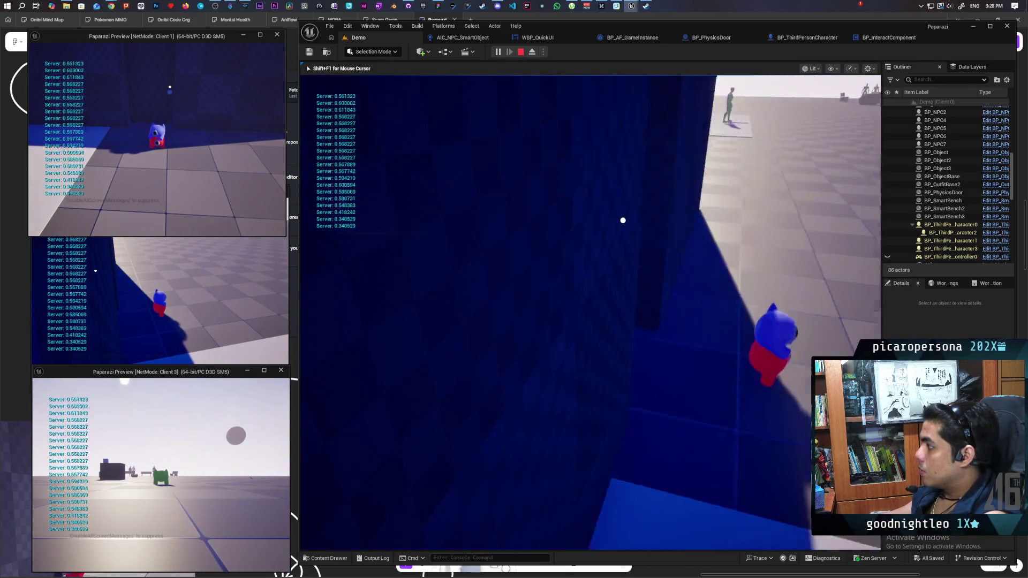
{"action": "key", "text": "f"}
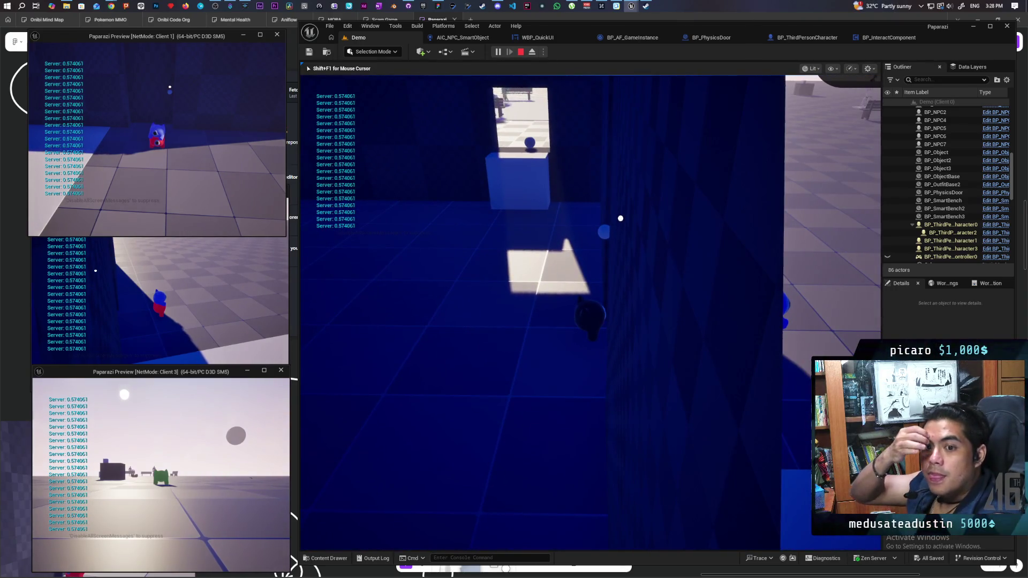
{"action": "key", "text": "f"}
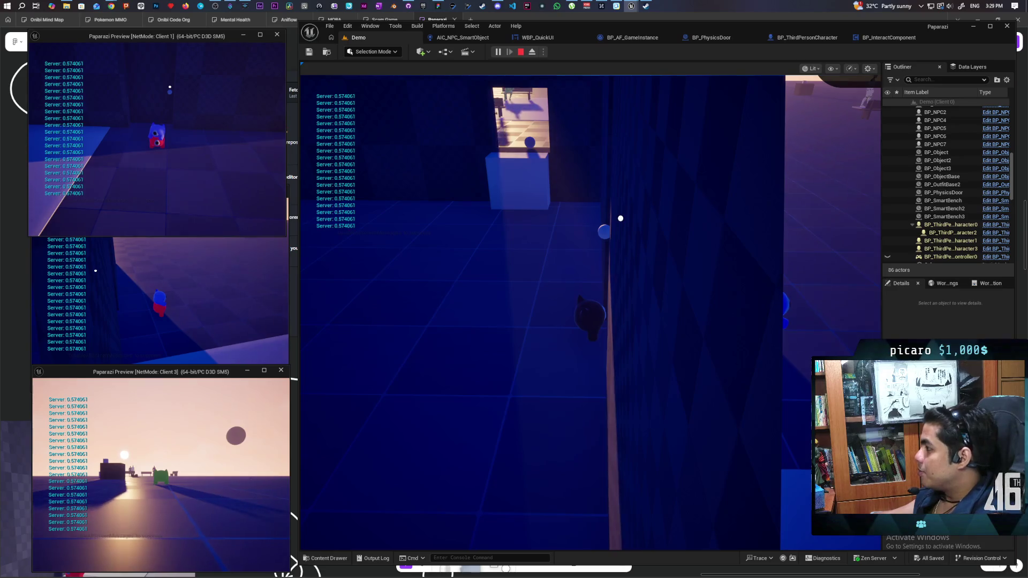
Walk into the dark room, then stop the play session with Escape.
{"action": "left_click", "coordinate": [364, 325]}
{"action": "key", "text": "w"}
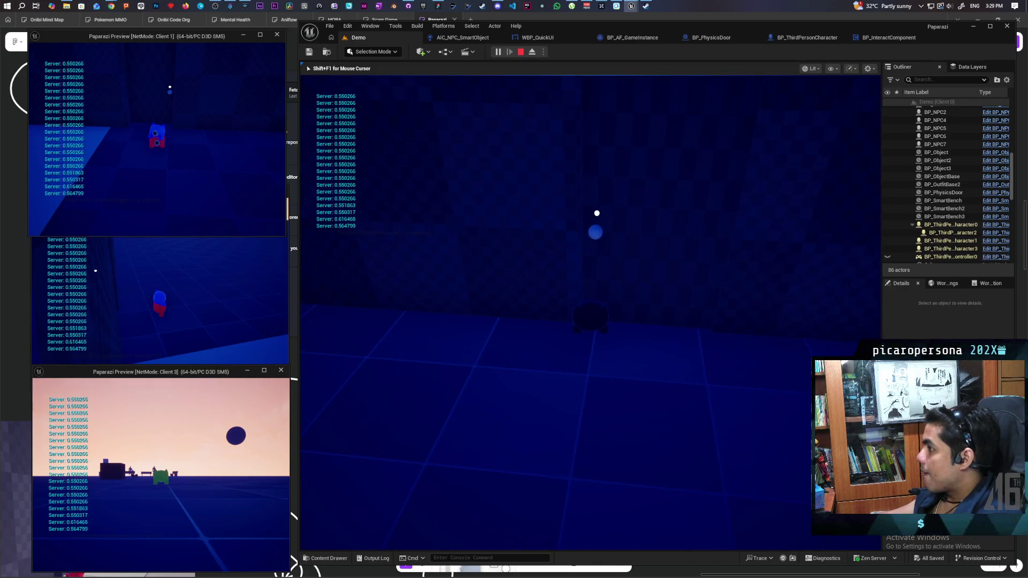
{"action": "key", "text": "Escape"}
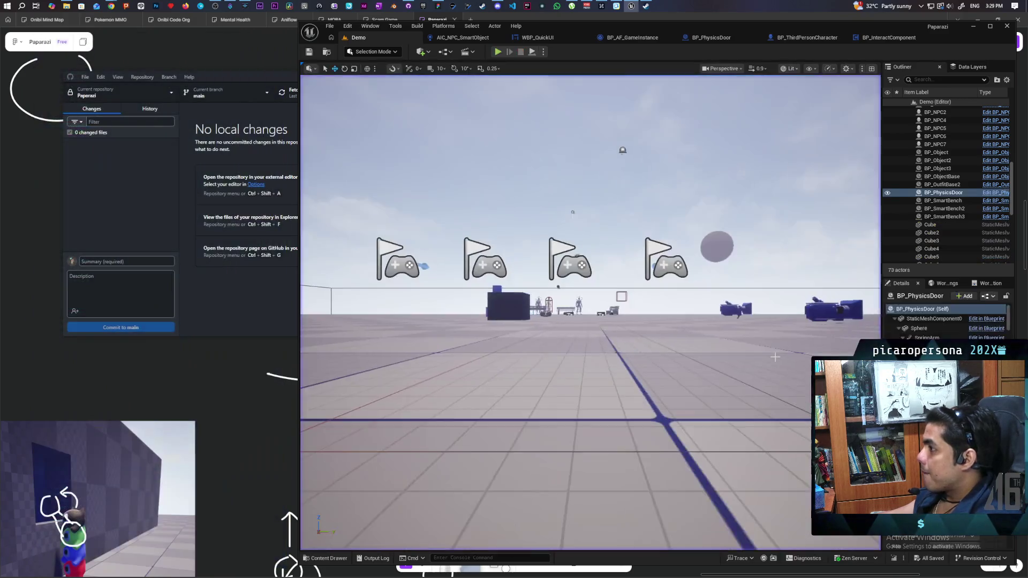
Frame the BP_PhysicsDoor close up in the Demo level viewport.
{"action": "mouse_move", "coordinate": [589, 310]}
{"action": "left_mouse_down"}
{"action": "mouse_move", "coordinate": [568, 308]}
{"action": "mouse_move", "coordinate": [584, 310]}
{"action": "left_mouse_up"}
{"action": "key", "text": "f"}
{"action": "mouse_move", "coordinate": [770, 326]}
{"action": "left_mouse_down"}
{"action": "mouse_move", "coordinate": [770, 310]}
{"action": "mouse_move", "coordinate": [770, 326]}
{"action": "left_mouse_up"}
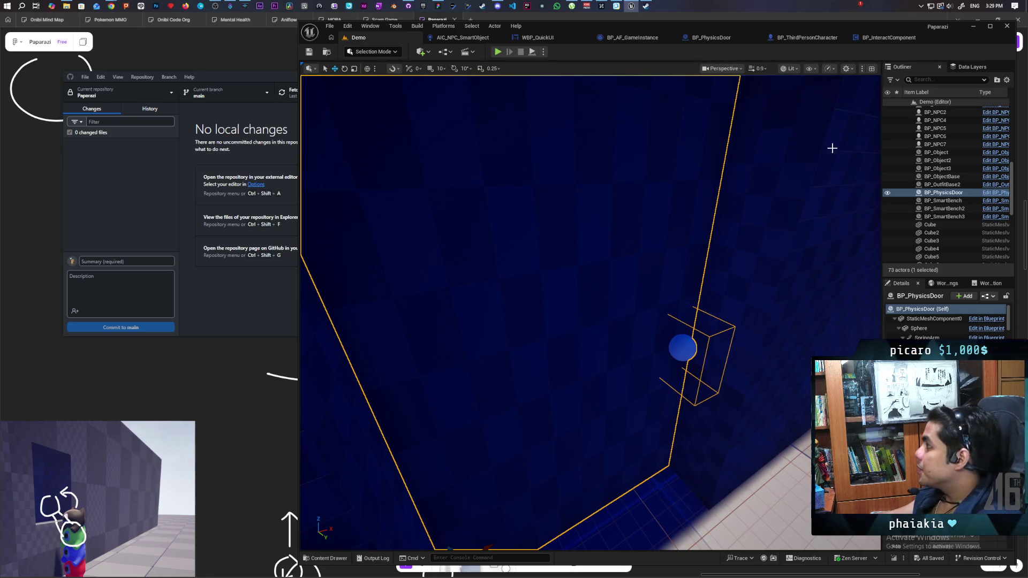
Set the Nearly Equal Error Tolerance to 0.5 in BP_PhysicsDoor, save, and return to Demo.
{"action": "left_click", "coordinate": [868, 37]}
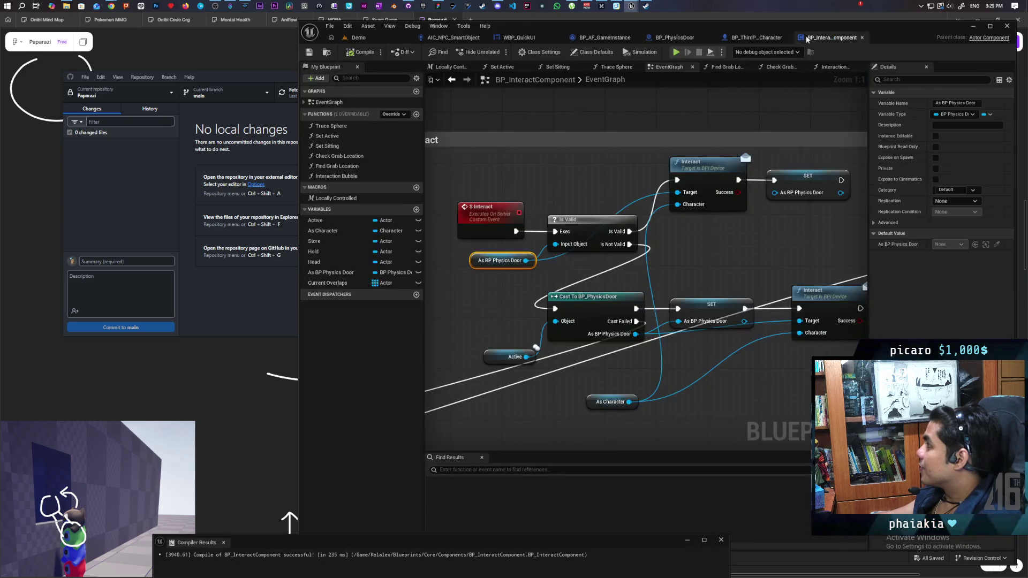
{"action": "left_click", "coordinate": [761, 38]}
{"action": "left_click", "coordinate": [683, 37]}
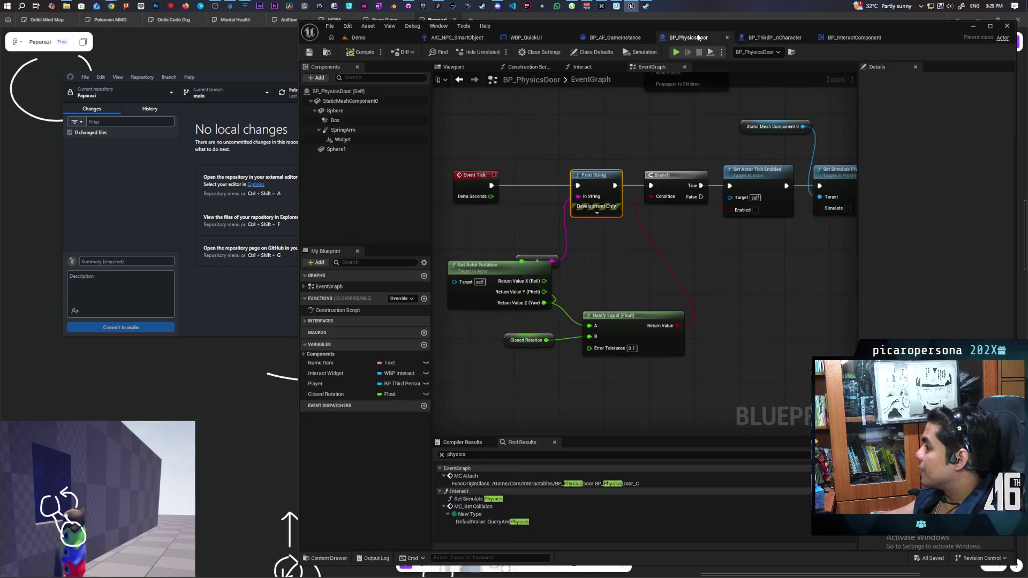
{"action": "left_click", "coordinate": [632, 349]}
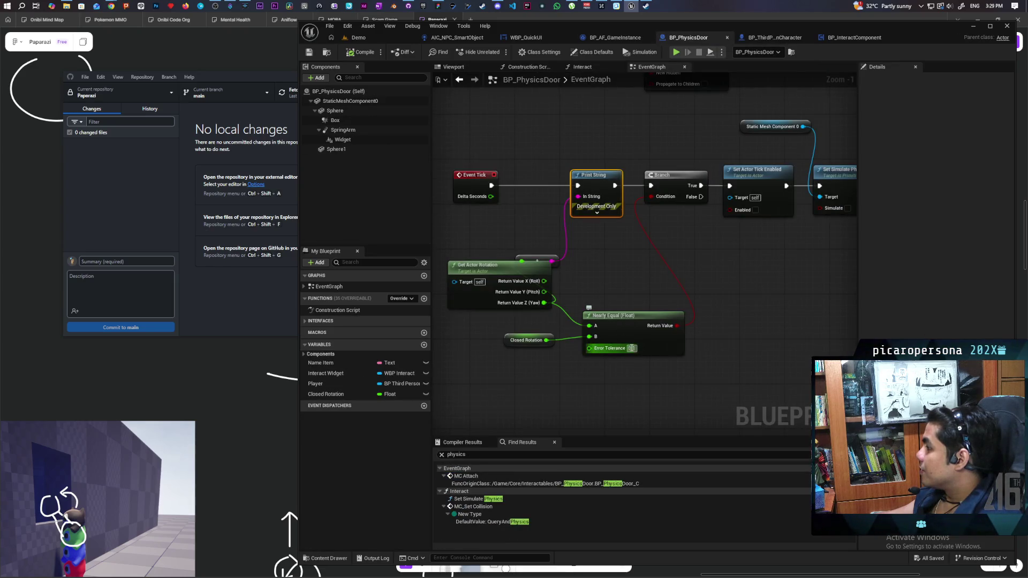
{"action": "type", "text": "0.5"}
{"action": "left_click", "coordinate": [616, 285]}
{"action": "key", "text": "ctrl+s"}
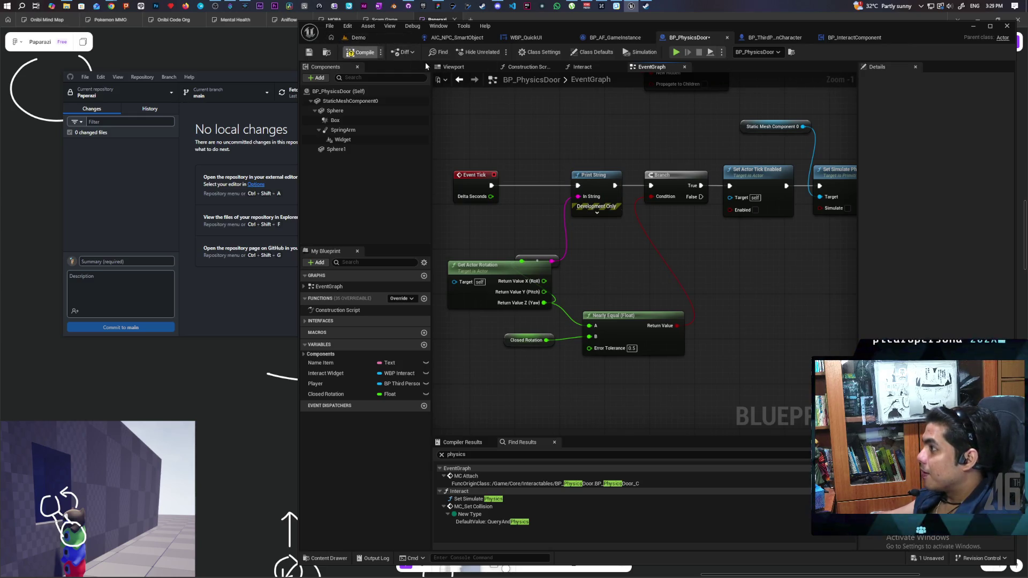
{"action": "left_click", "coordinate": [374, 42]}
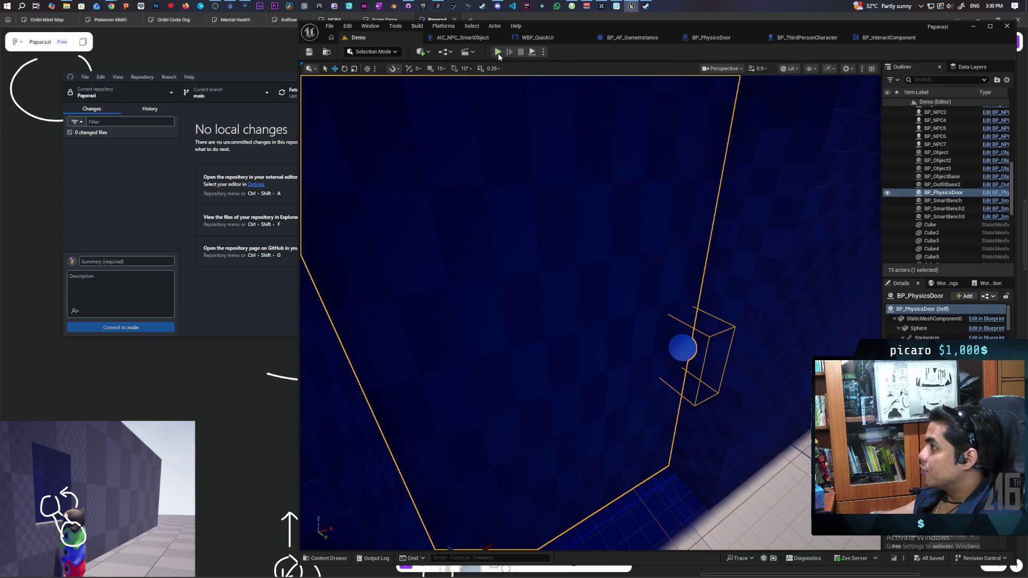
Start the three-client multiplayer PIE session and jump the characters into a stack.
{"action": "key", "text": "alt+p"}
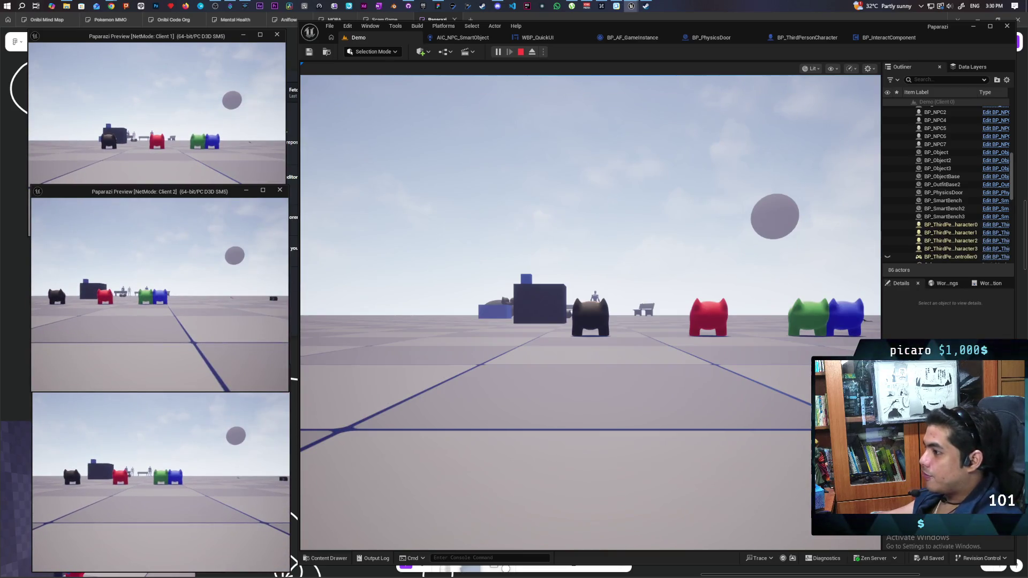
{"action": "key", "text": "a"}
{"action": "key", "text": "space"}
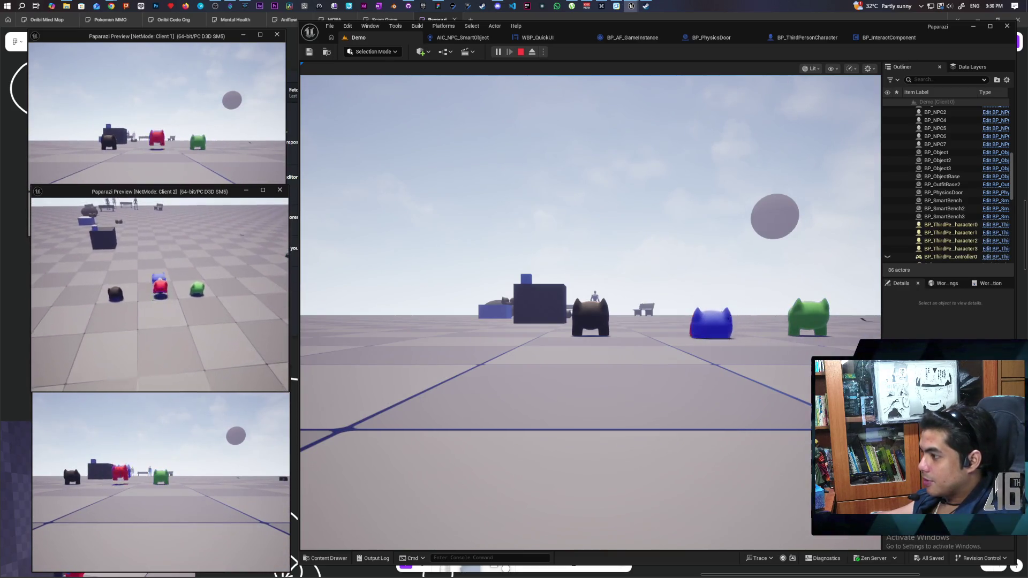
{"action": "left_click", "coordinate": [590, 316]}
{"action": "key", "text": "w"}
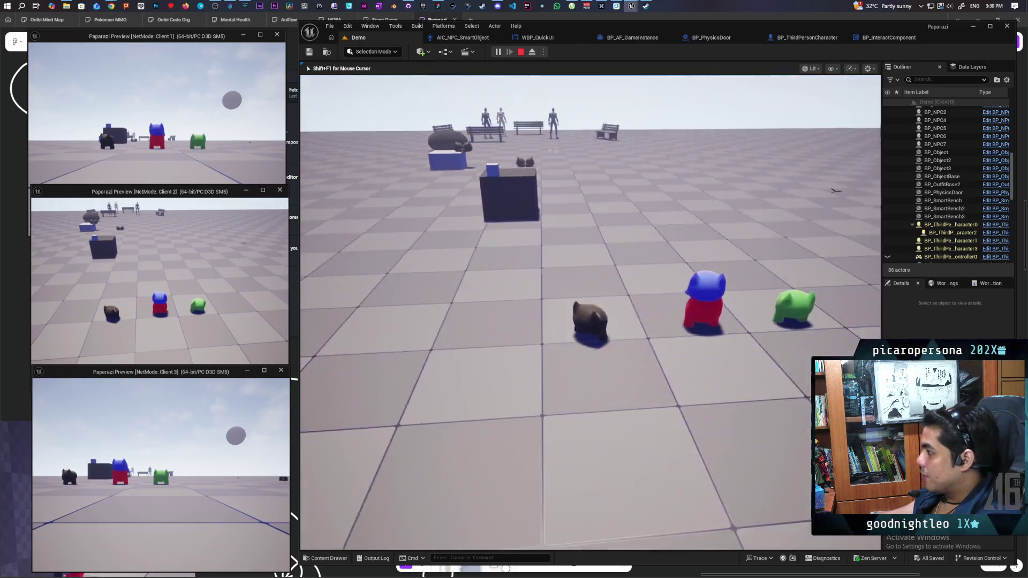
{"action": "key", "text": "space"}
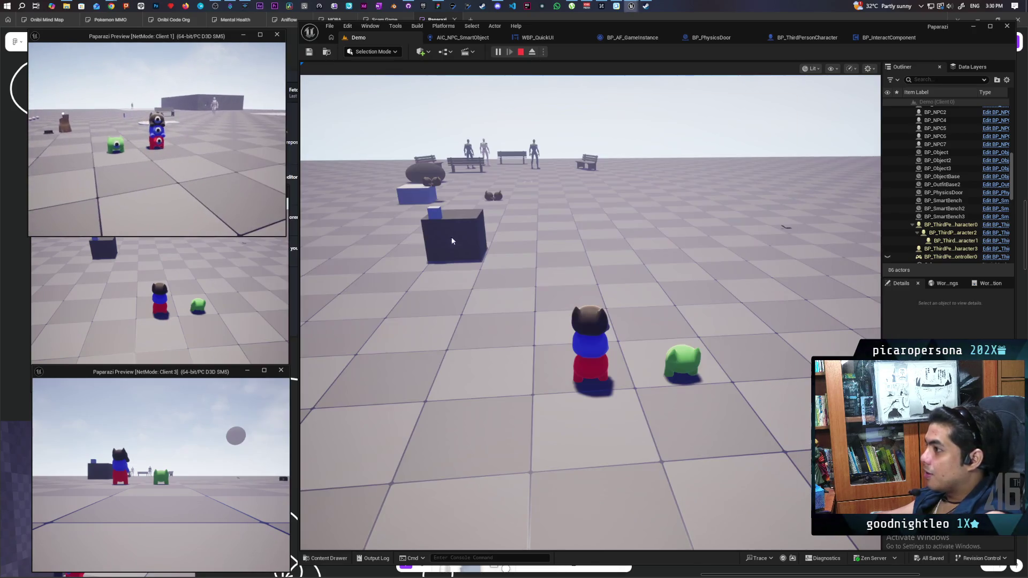
{"action": "left_click", "coordinate": [590, 317]}
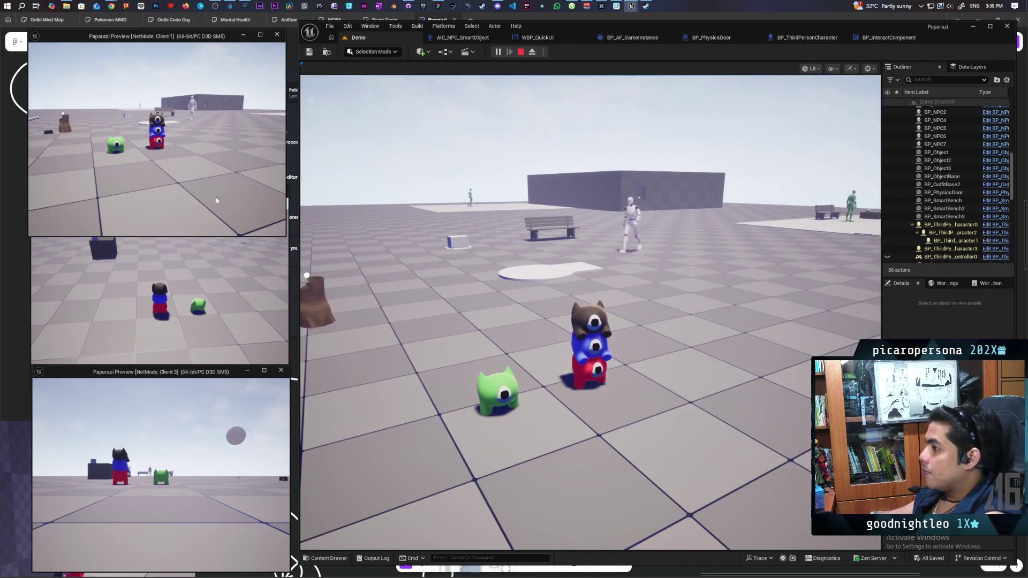
Walk the character stack past the NPC and bench up to the door.
{"action": "key", "text": "w"}
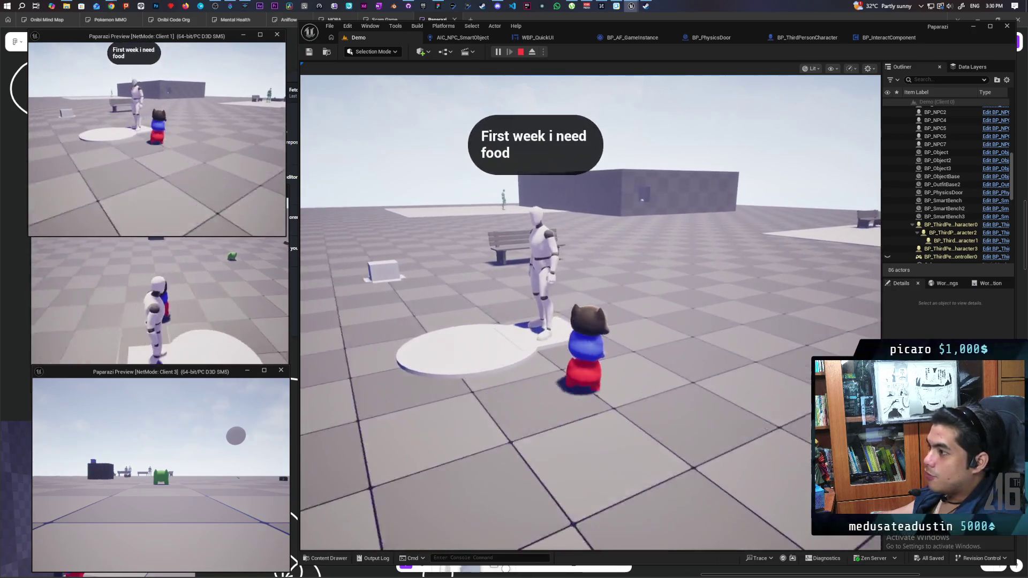
{"action": "key", "text": "w"}
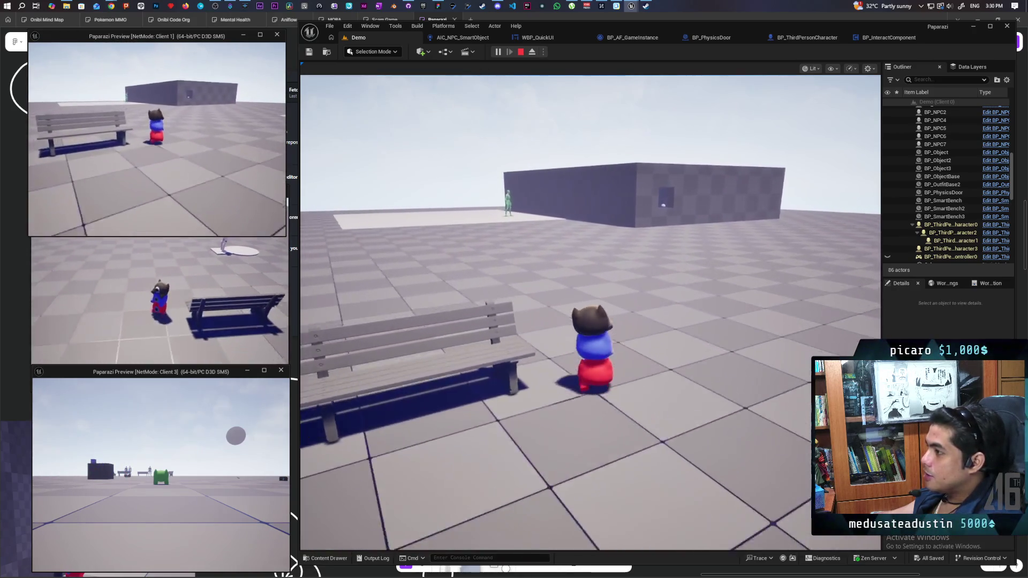
{"action": "key", "text": "w"}
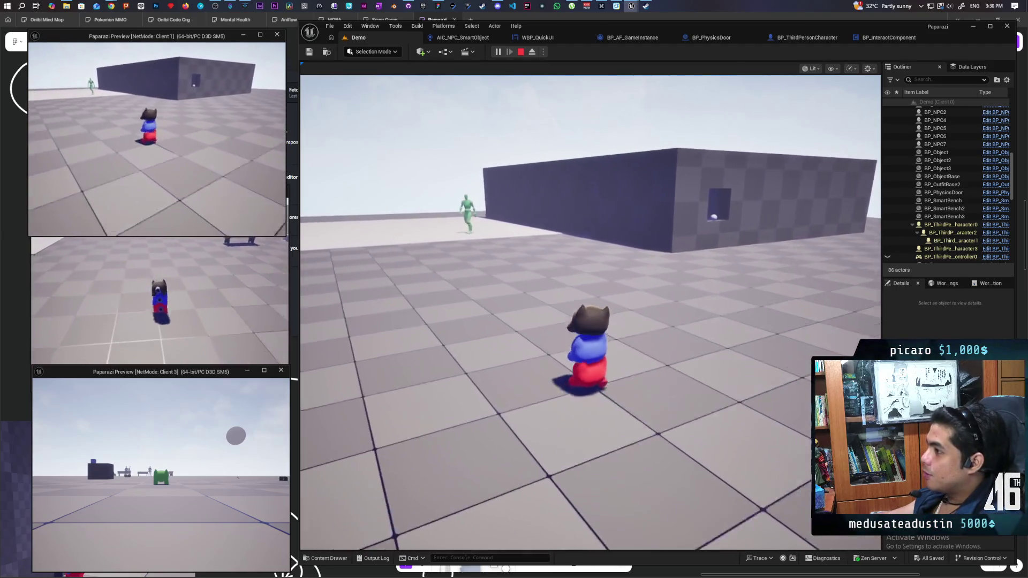
{"action": "key", "text": "w"}
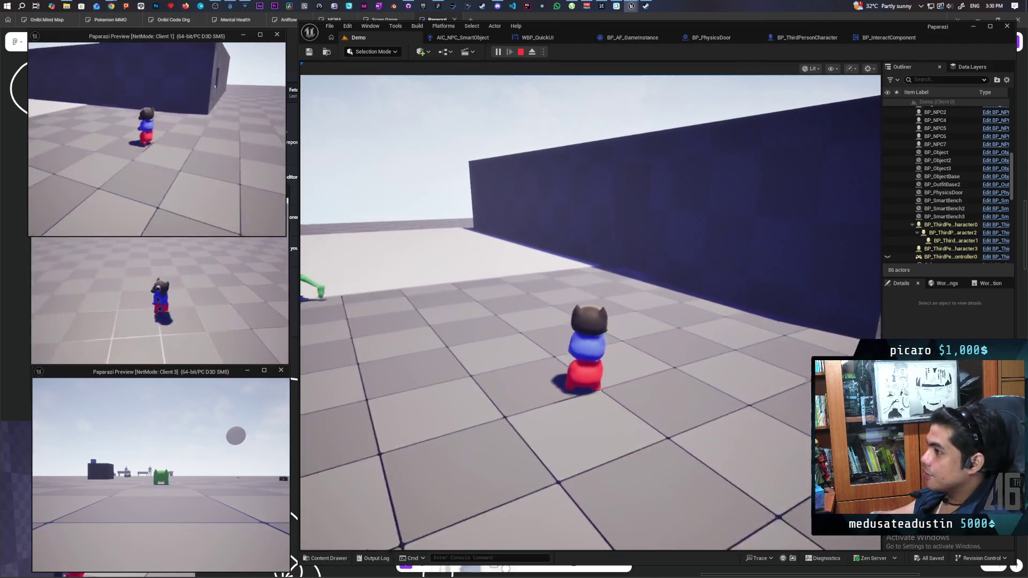
{"action": "key", "text": "w"}
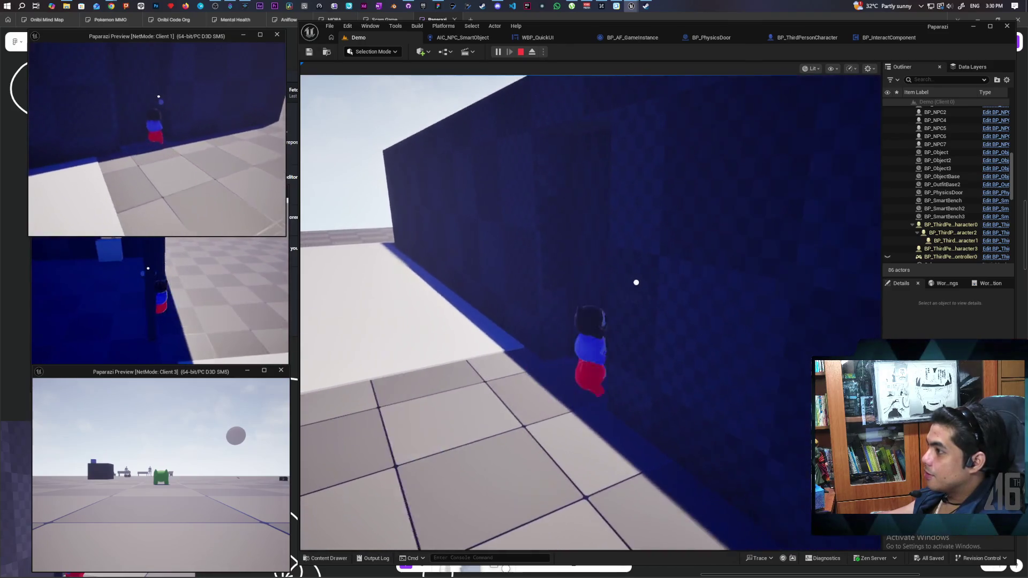
Open the door with F and watch it swing shut, yaw settling at -108.939659.
{"action": "left_click", "coordinate": [498, 252]}
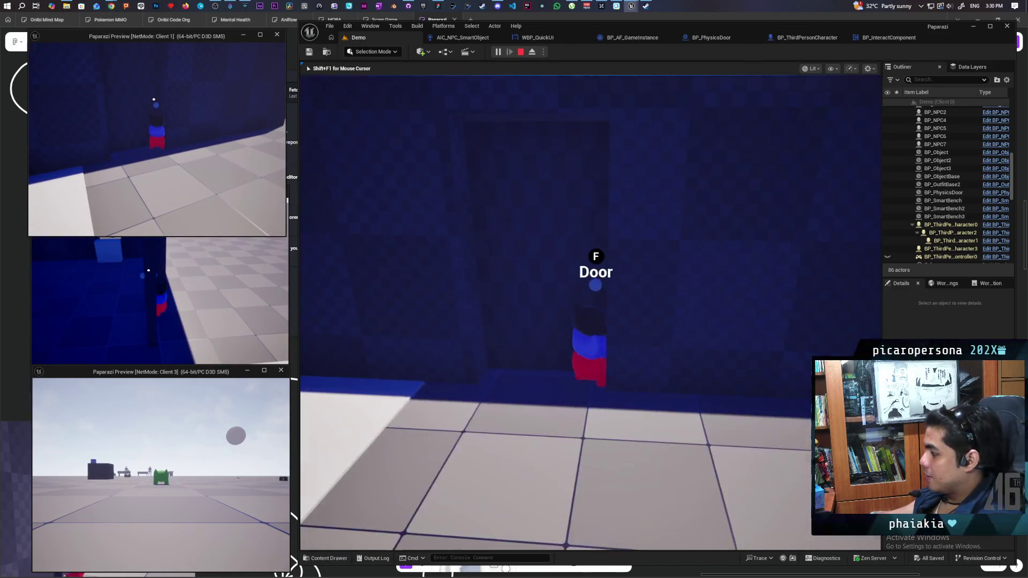
{"action": "key", "text": "f"}
{"action": "key", "text": "alt+Tab"}
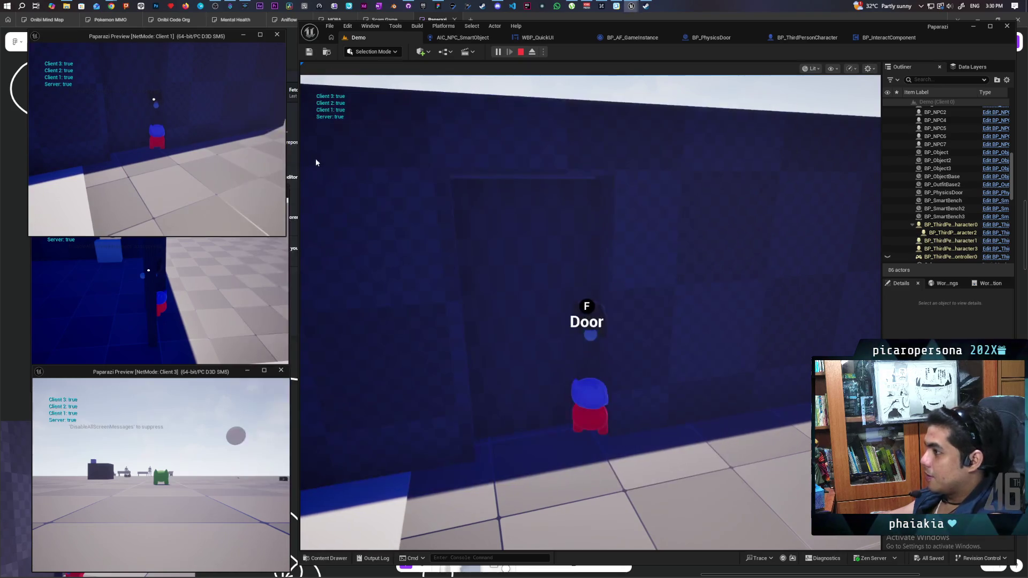
{"action": "left_click", "coordinate": [171, 193]}
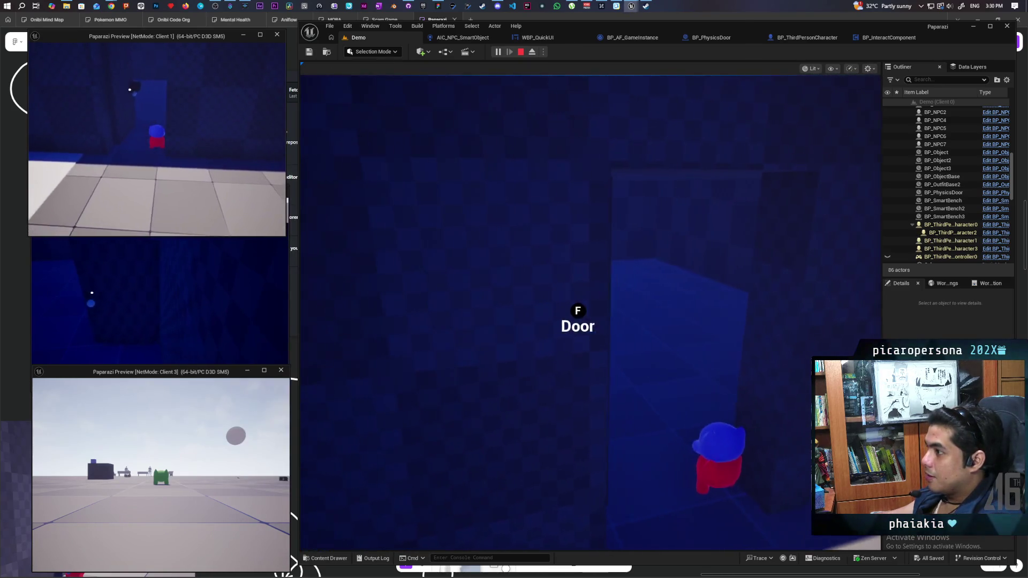
{"action": "left_click", "coordinate": [443, 257]}
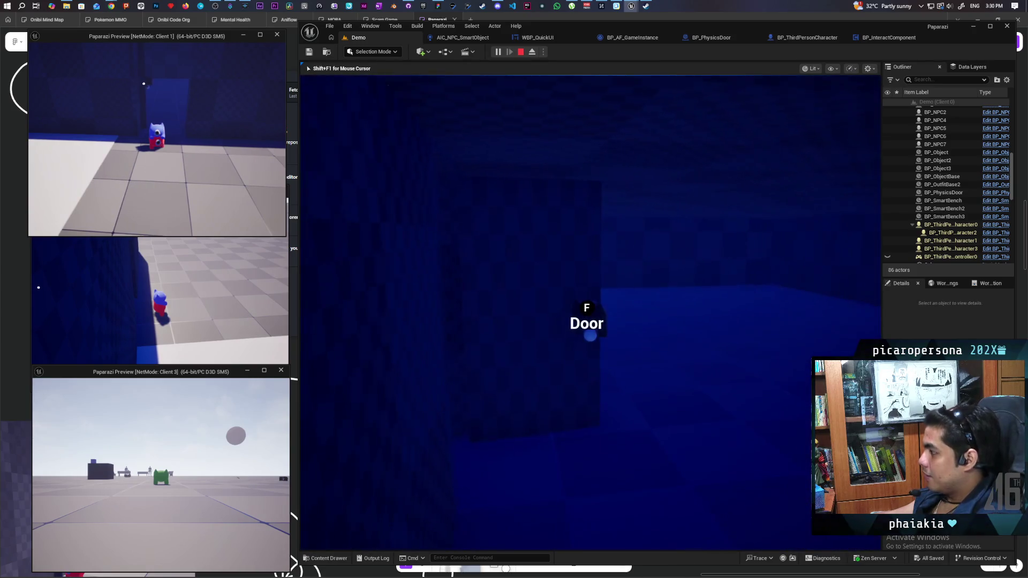
{"action": "key", "text": "f"}
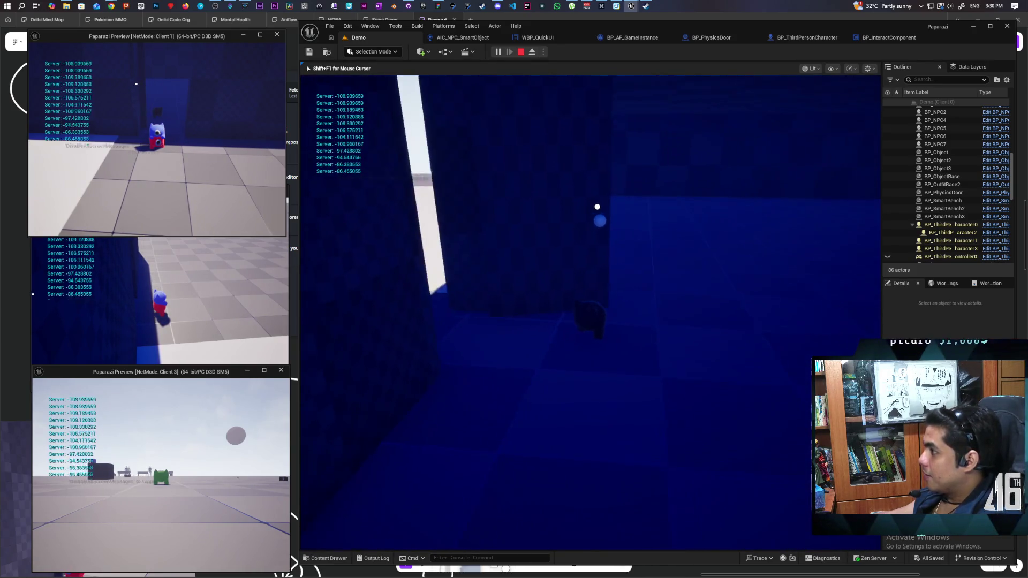
{"action": "key", "text": "f"}
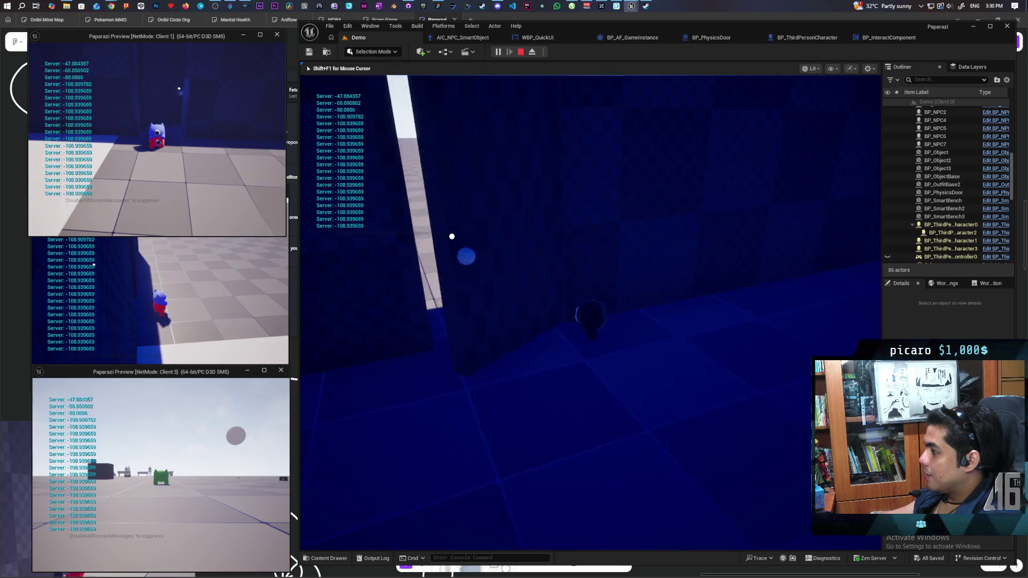
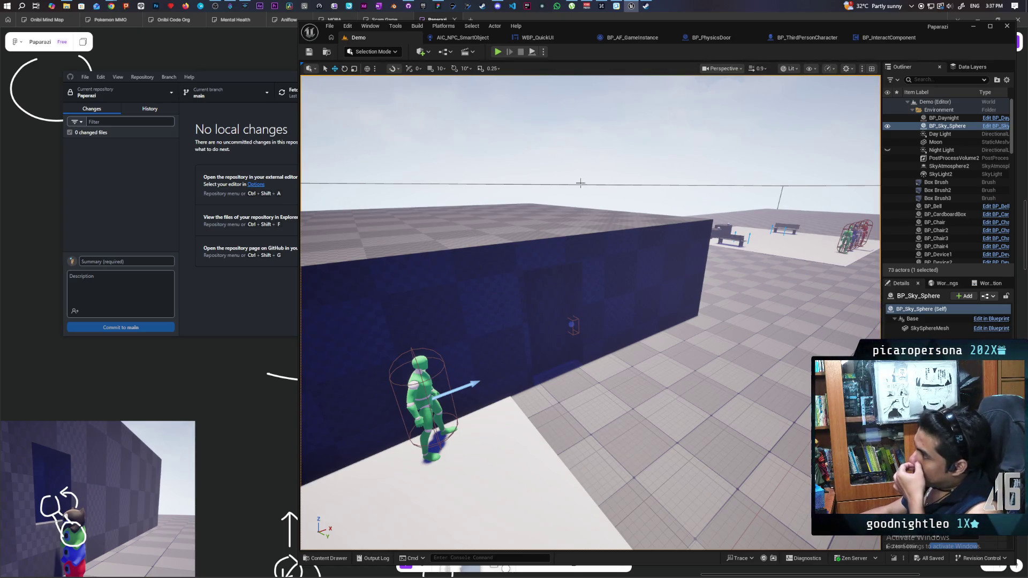
Switch from Unreal Editor back to the Paparazi FigJam board with the earlier sketches.
{"action": "key", "text": "alt+Tab"}
{"action": "scroll", "coordinate": [626, 375], "scroll_direction": "up", "scroll_amount": 5}
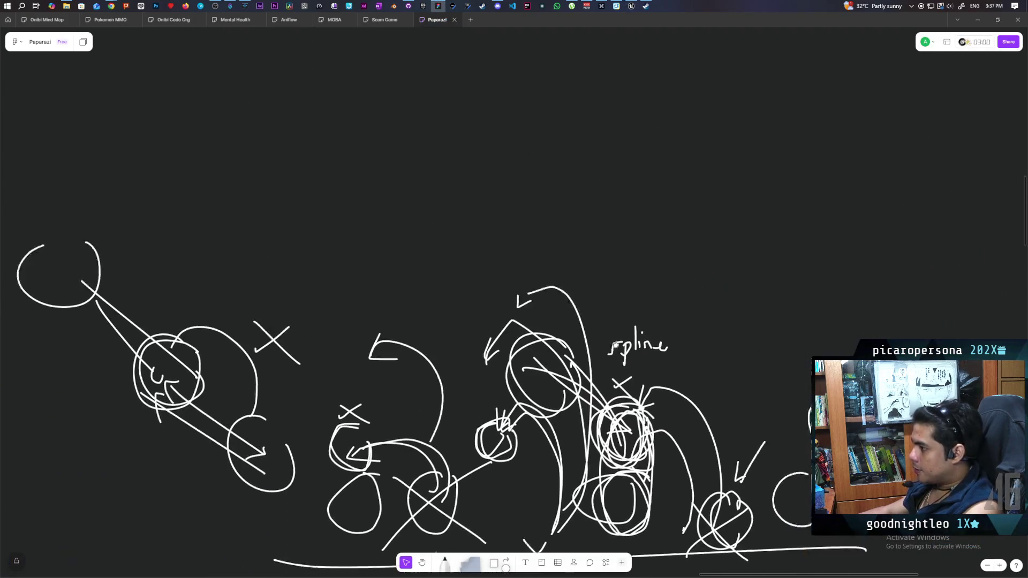
In empty board space, draw a white vertical pen line as the door's edge.
{"action": "left_click_drag", "start_coordinate": [626, 375], "coordinate": [646, 427]}
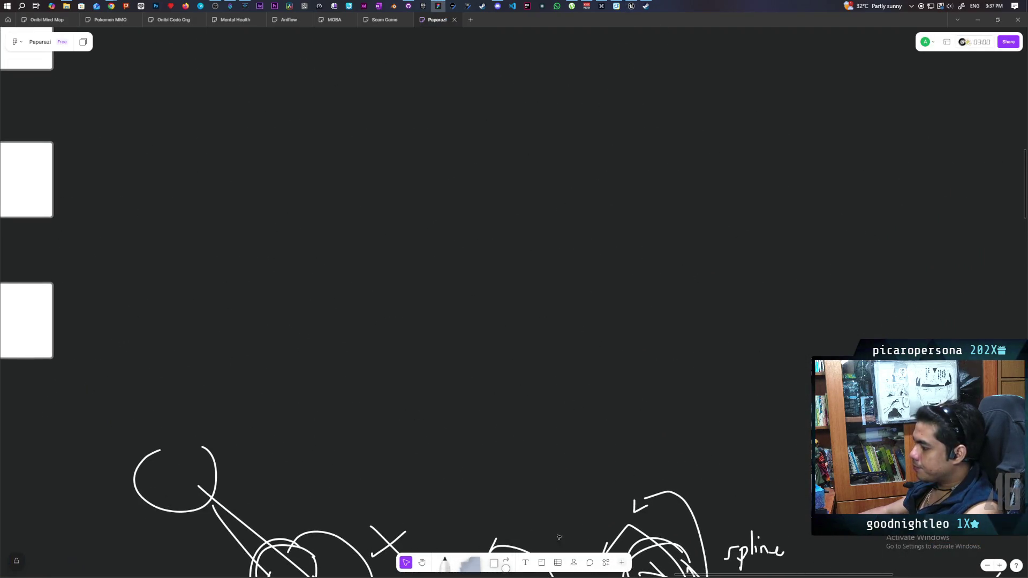
{"action": "left_click", "coordinate": [444, 566]}
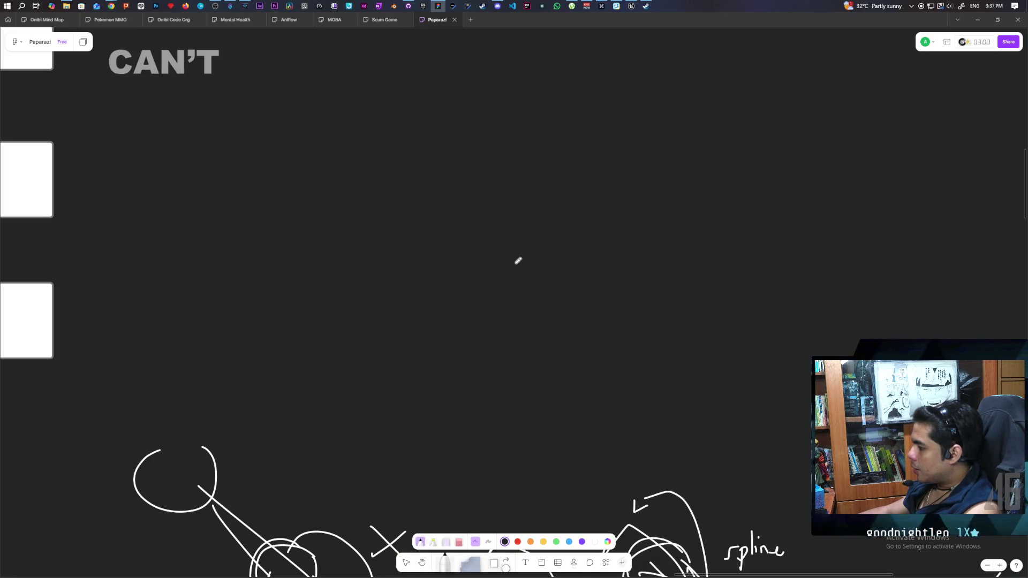
{"action": "left_click_drag", "start_coordinate": [465, 163], "coordinate": [464, 287]}
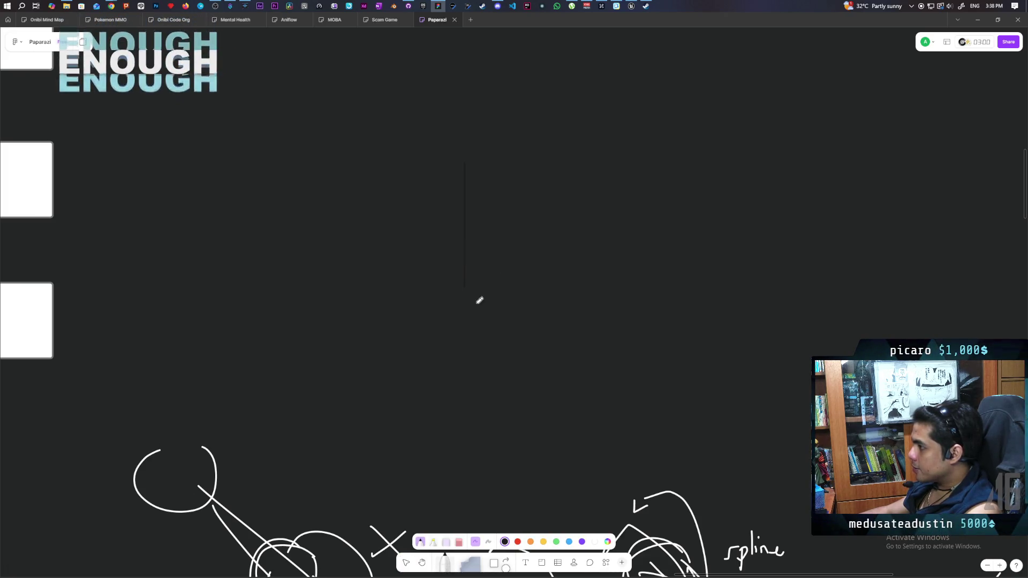
{"action": "left_click", "coordinate": [595, 542]}
{"action": "left_click_drag", "start_coordinate": [469, 162], "coordinate": [472, 304]}
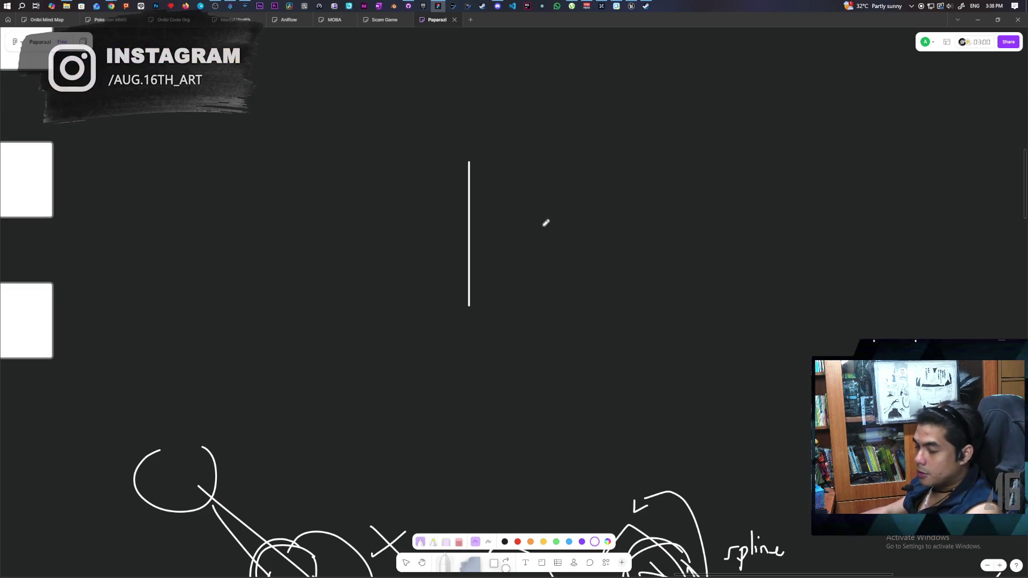
Draw the door's top, right and bottom sides, a handle inside, and a character circle beside it.
{"action": "mouse_move", "coordinate": [471, 160]}
{"action": "left_mouse_down"}
{"action": "mouse_move", "coordinate": [562, 160]}
{"action": "mouse_move", "coordinate": [562, 305]}
{"action": "left_mouse_up"}
{"action": "left_click_drag", "start_coordinate": [469, 305], "coordinate": [563, 306]}
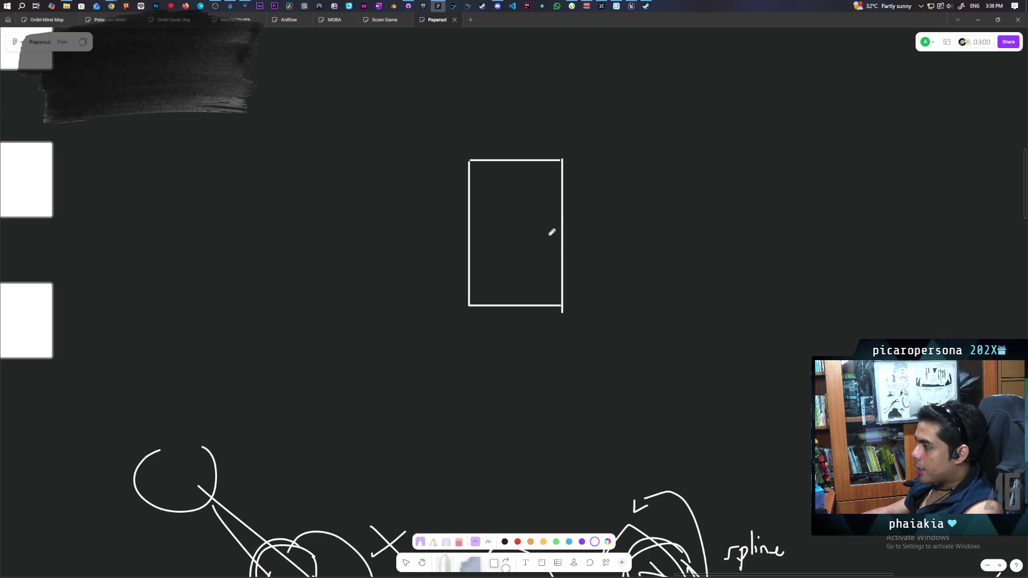
{"action": "mouse_move", "coordinate": [552, 229]}
{"action": "left_mouse_down"}
{"action": "mouse_move", "coordinate": [545, 234]}
{"action": "mouse_move", "coordinate": [558, 240]}
{"action": "mouse_move", "coordinate": [550, 231]}
{"action": "left_mouse_up"}
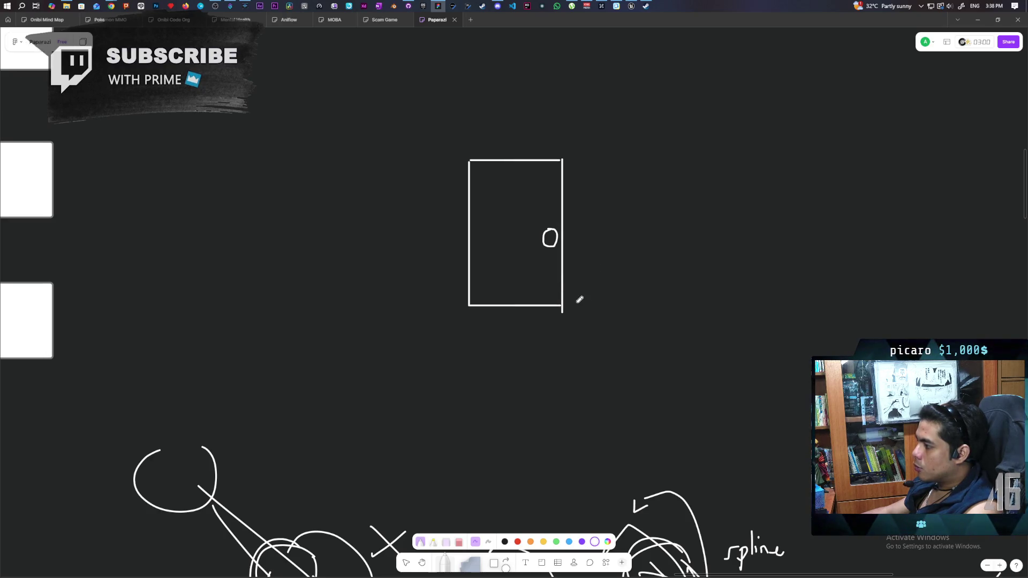
{"action": "mouse_move", "coordinate": [578, 278]}
{"action": "left_mouse_down"}
{"action": "mouse_move", "coordinate": [577, 297]}
{"action": "mouse_move", "coordinate": [590, 251]}
{"action": "mouse_move", "coordinate": [581, 225]}
{"action": "mouse_move", "coordinate": [552, 230]}
{"action": "left_mouse_up"}
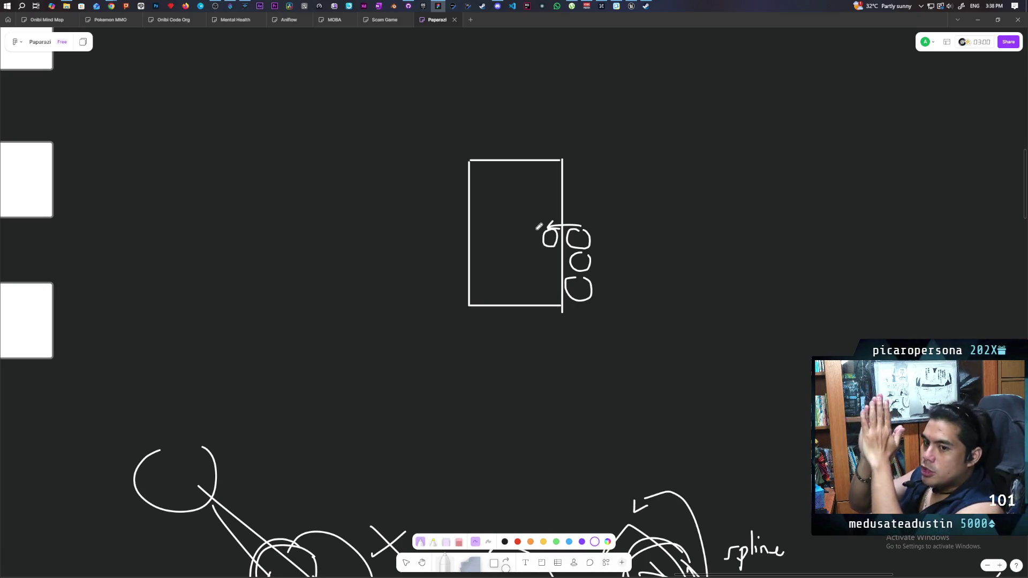
Draw an arrow pointing at the circles, a curved arrow over the door, and a check mark.
{"action": "left_click_drag", "start_coordinate": [630, 234], "coordinate": [615, 267]}
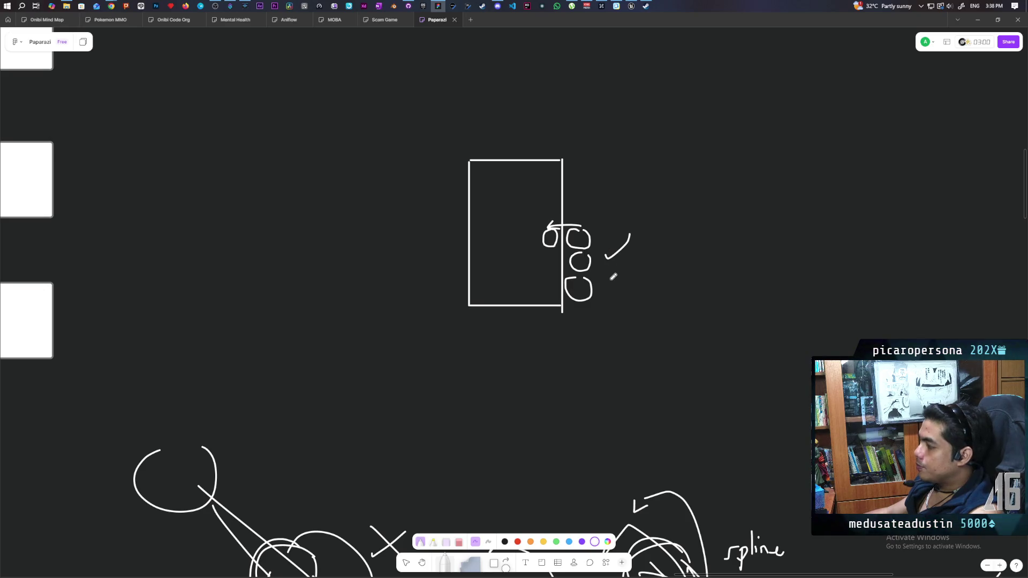
{"action": "mouse_move", "coordinate": [638, 254]}
{"action": "left_mouse_down"}
{"action": "mouse_move", "coordinate": [612, 262]}
{"action": "mouse_move", "coordinate": [632, 269]}
{"action": "left_mouse_up"}
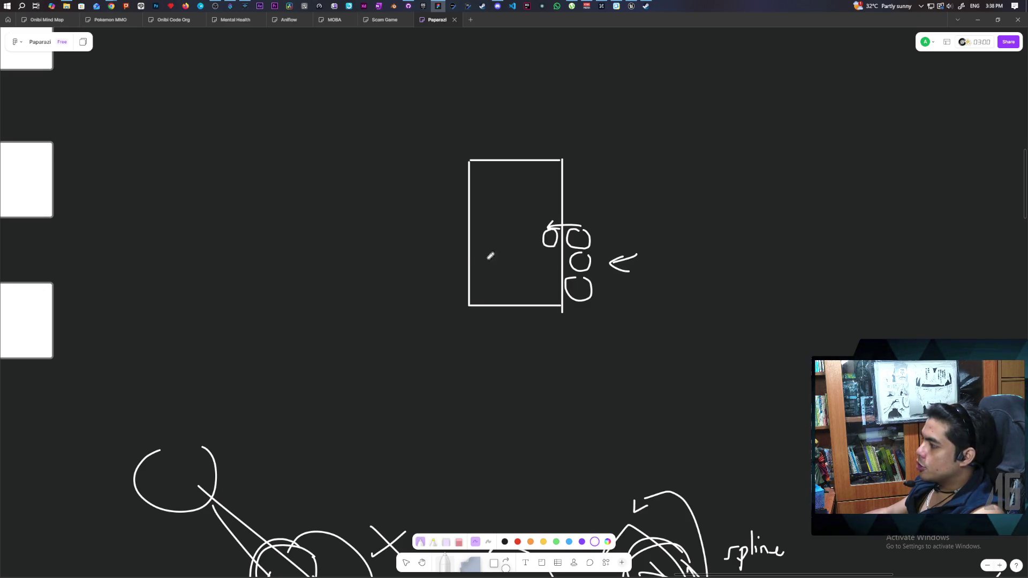
{"action": "left_click_drag", "start_coordinate": [549, 148], "coordinate": [445, 148]}
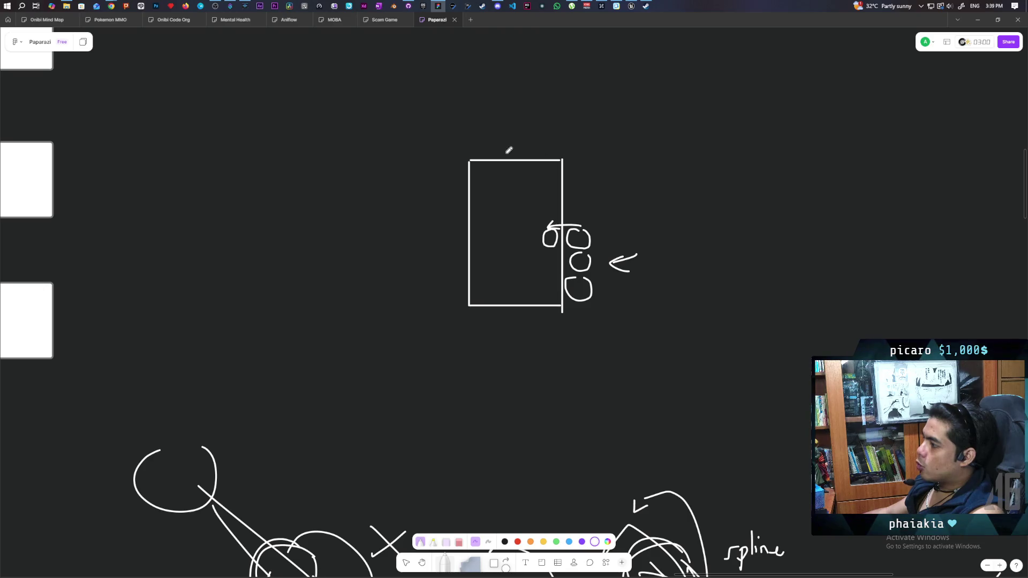
{"action": "mouse_move", "coordinate": [464, 140]}
{"action": "left_mouse_down"}
{"action": "mouse_move", "coordinate": [556, 146]}
{"action": "mouse_move", "coordinate": [559, 135]}
{"action": "left_mouse_up"}
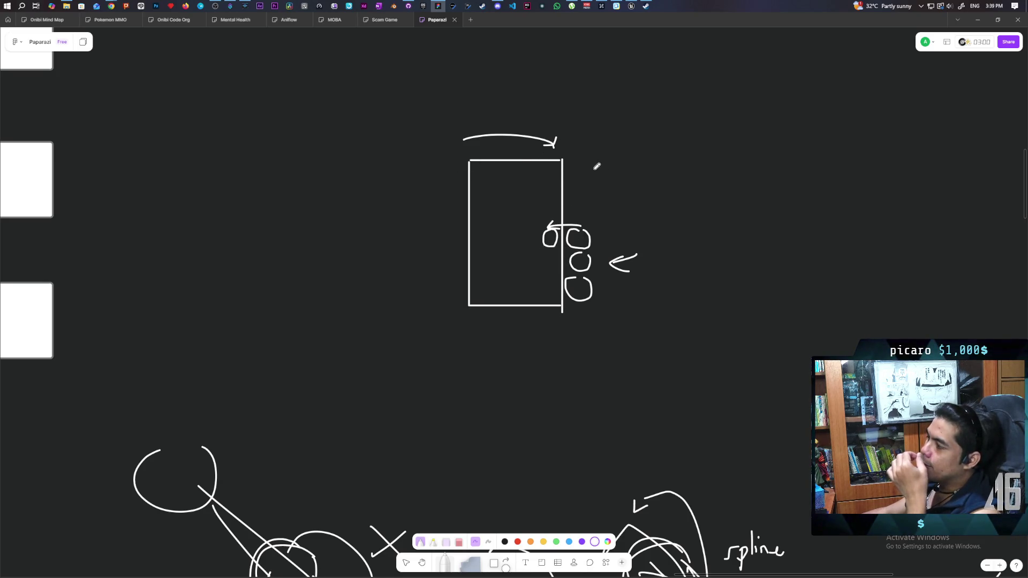
{"action": "left_click_drag", "start_coordinate": [563, 126], "coordinate": [589, 122]}
Draw a small square at the door's top-right corner, undoing and redrawing its right side.
{"action": "scroll", "coordinate": [589, 211], "scroll_direction": "right", "scroll_amount": 2}
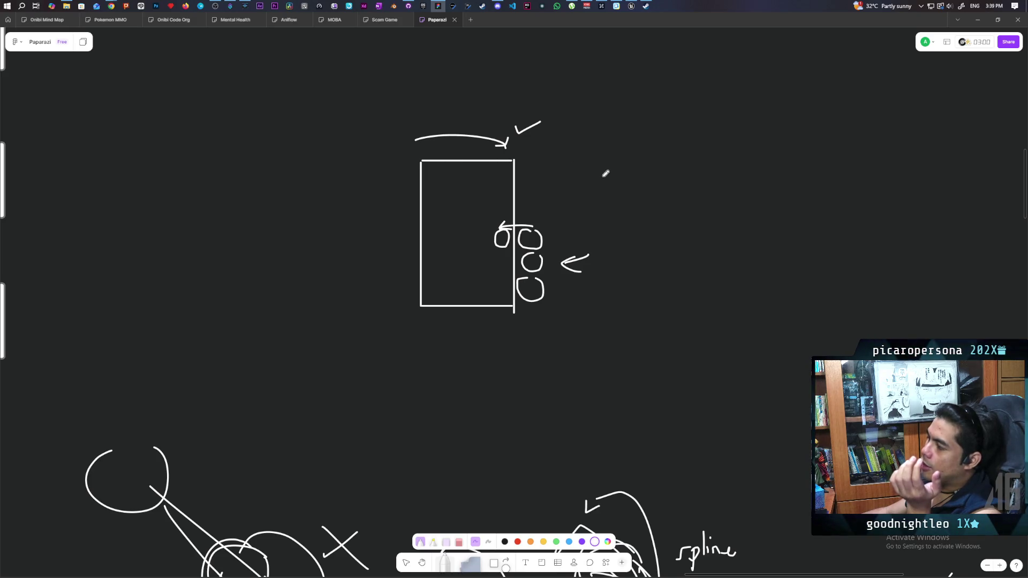
{"action": "mouse_move", "coordinate": [476, 167]}
{"action": "left_mouse_down"}
{"action": "mouse_move", "coordinate": [538, 169]}
{"action": "mouse_move", "coordinate": [476, 216]}
{"action": "mouse_move", "coordinate": [537, 219]}
{"action": "left_mouse_up"}
{"action": "left_click_drag", "start_coordinate": [542, 169], "coordinate": [535, 217]}
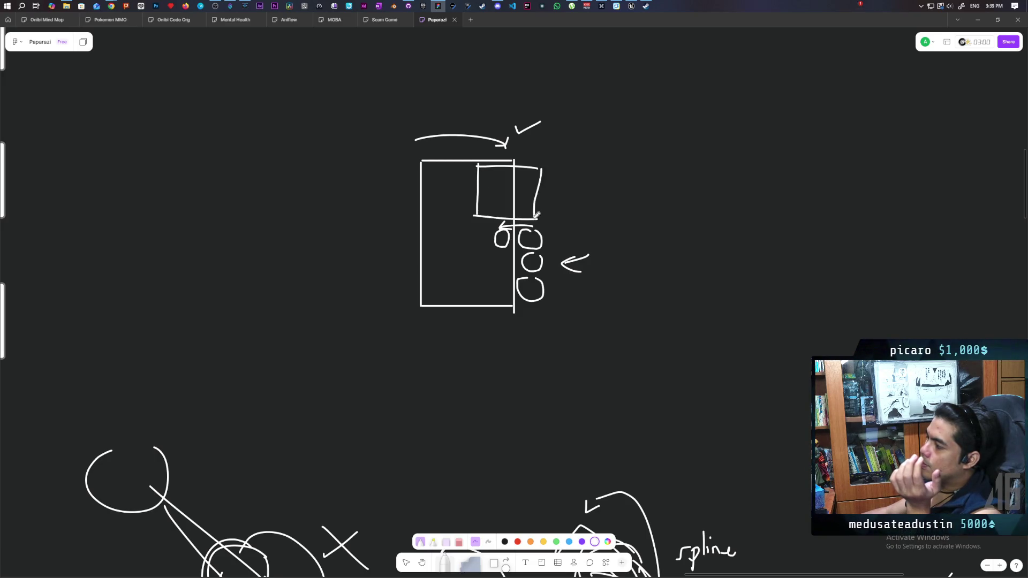
{"action": "key", "text": "ctrl+z"}
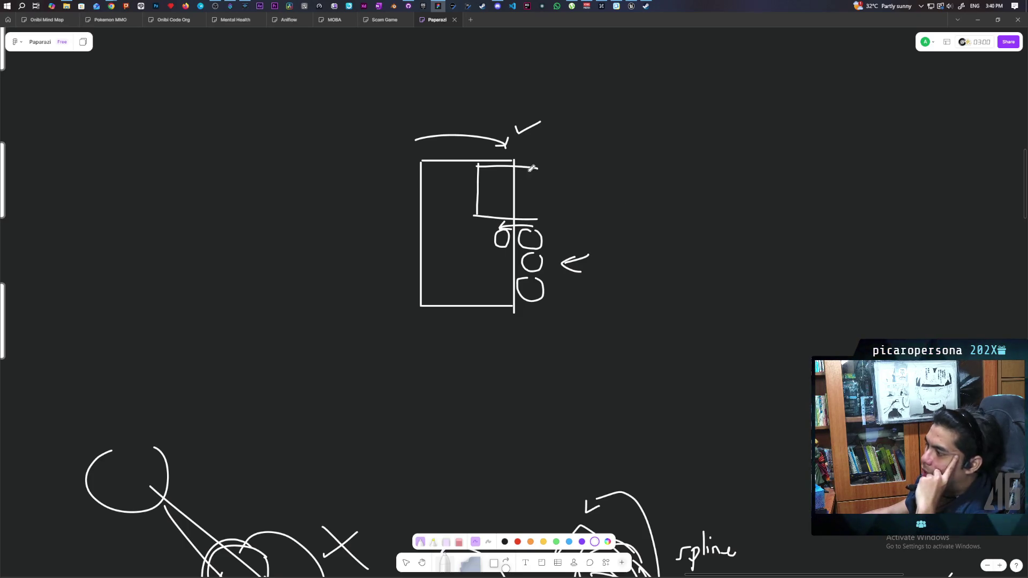
{"action": "left_click_drag", "start_coordinate": [539, 167], "coordinate": [537, 219]}
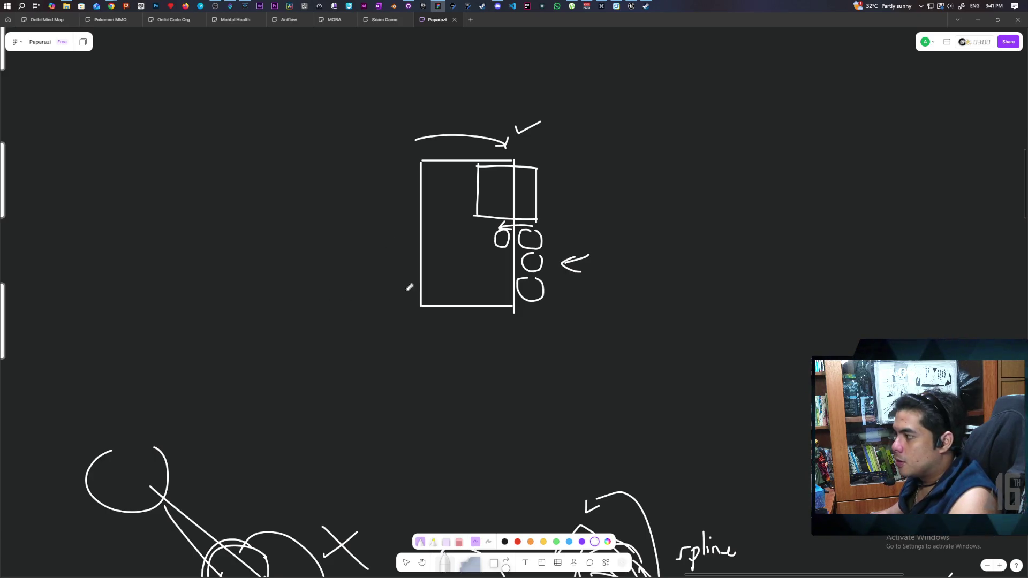
Draw a curved arrow into the door's left side, a long down arrow, and a curved arrow beneath.
{"action": "left_click_drag", "start_coordinate": [385, 262], "coordinate": [443, 241]}
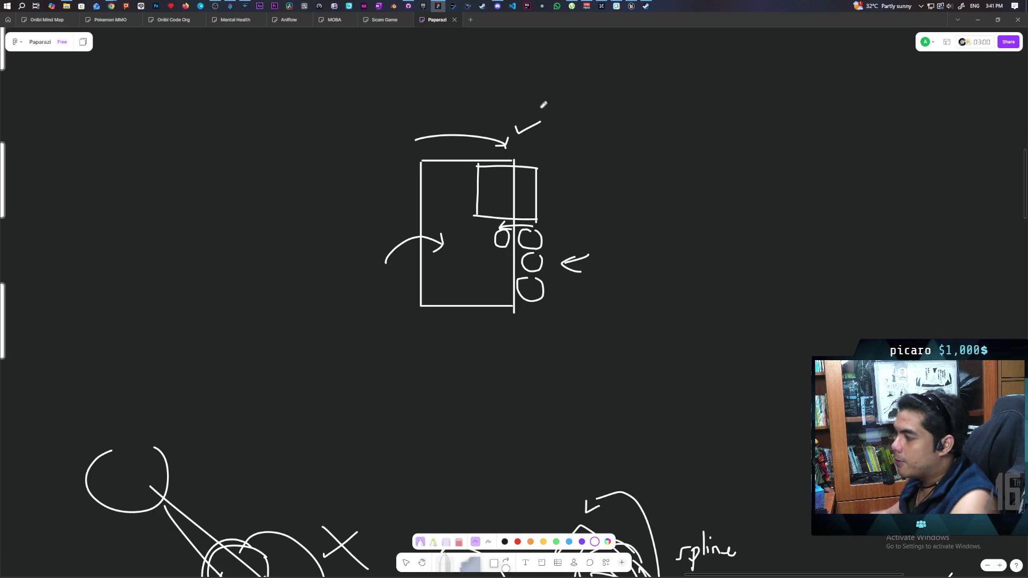
{"action": "mouse_move", "coordinate": [353, 76]}
{"action": "left_mouse_down"}
{"action": "mouse_move", "coordinate": [352, 295]}
{"action": "mouse_move", "coordinate": [368, 275]}
{"action": "left_mouse_up"}
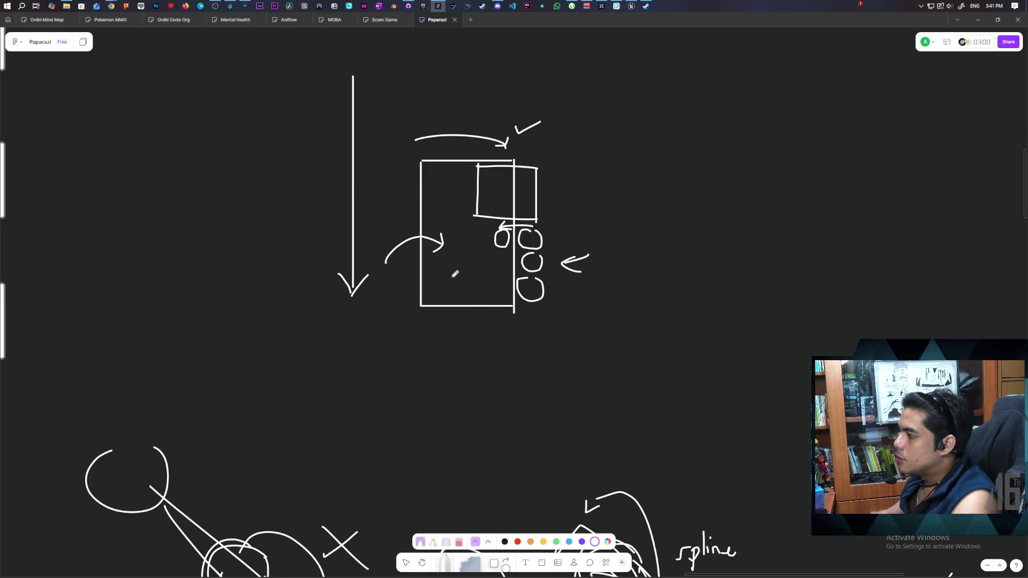
{"action": "mouse_move", "coordinate": [403, 325]}
{"action": "left_mouse_down"}
{"action": "mouse_move", "coordinate": [428, 349]}
{"action": "mouse_move", "coordinate": [526, 332]}
{"action": "mouse_move", "coordinate": [521, 347]}
{"action": "left_mouse_up"}
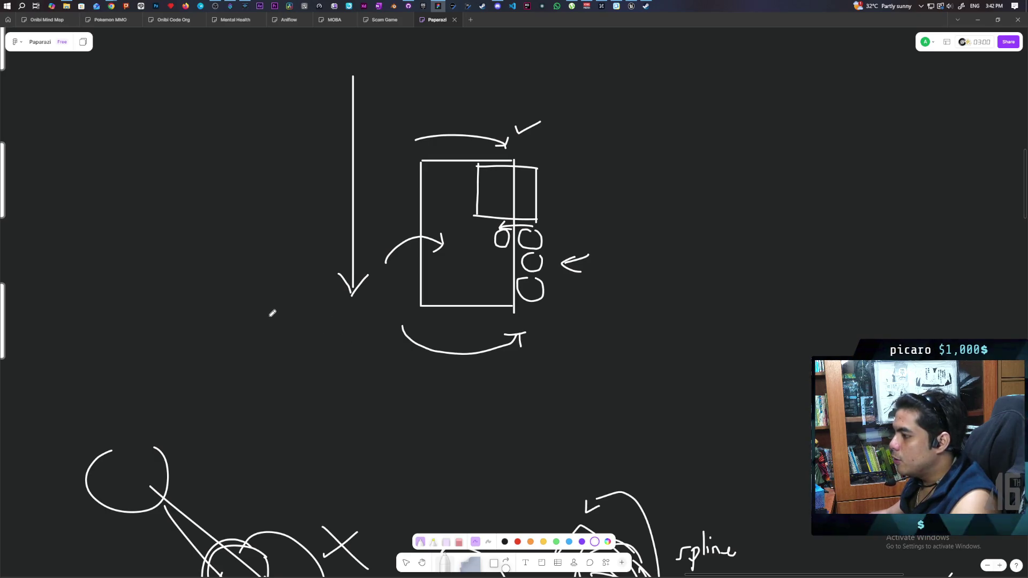
Draw a horizontal line at the down arrow's tip and straight-line corner shapes right of the door.
{"action": "left_click_drag", "start_coordinate": [266, 308], "coordinate": [366, 310]}
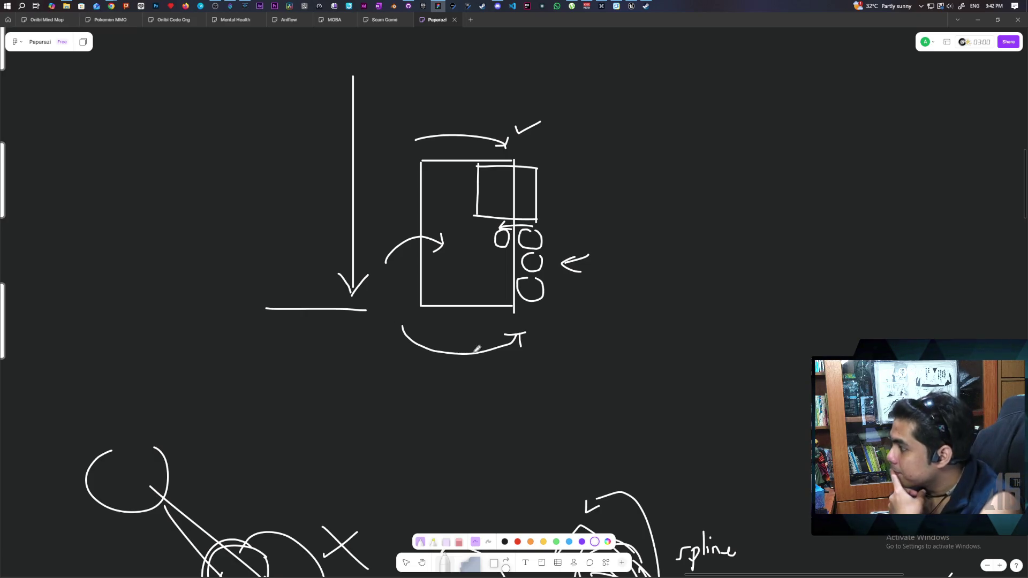
{"action": "scroll", "coordinate": [299, 328], "scroll_direction": "right", "scroll_amount": 5}
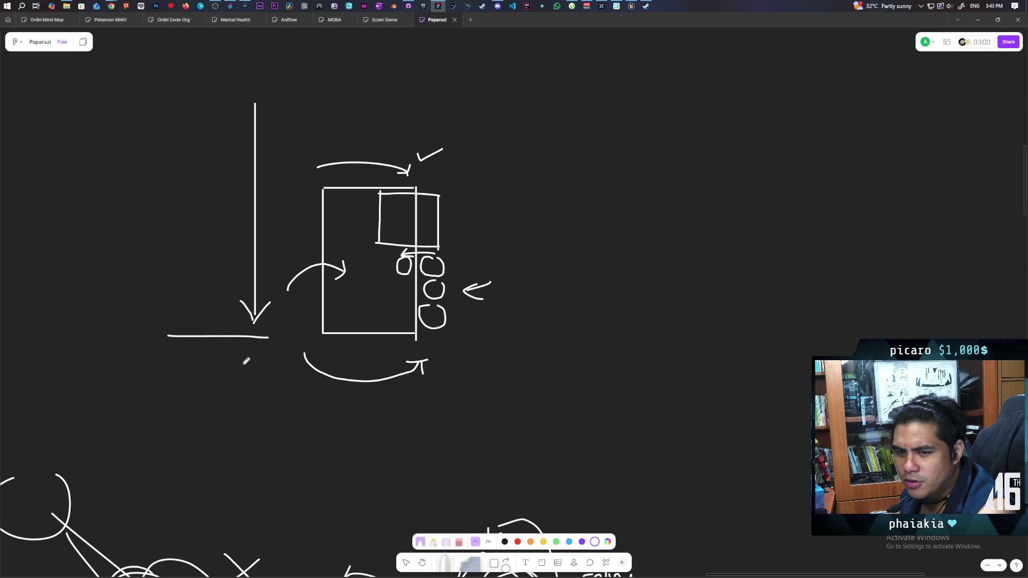
{"action": "scroll", "coordinate": [249, 338], "scroll_direction": "right", "scroll_amount": 5}
{"action": "scroll", "coordinate": [249, 337], "scroll_direction": "up", "scroll_amount": 1}
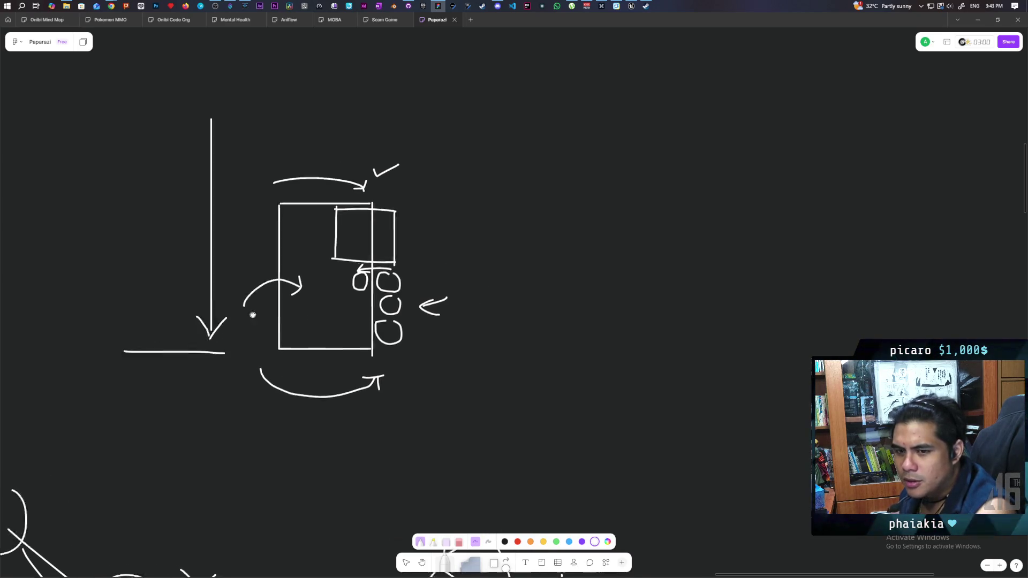
{"action": "mouse_move", "coordinate": [433, 191]}
{"action": "left_mouse_down"}
{"action": "mouse_move", "coordinate": [475, 192]}
{"action": "mouse_move", "coordinate": [433, 271]}
{"action": "left_mouse_up"}
{"action": "scroll", "coordinate": [488, 273], "scroll_direction": "down", "scroll_amount": 3}
{"action": "scroll", "coordinate": [481, 253], "scroll_direction": "left", "scroll_amount": 1}
{"action": "mouse_move", "coordinate": [374, 303]}
{"action": "left_mouse_down"}
{"action": "mouse_move", "coordinate": [417, 304]}
{"action": "mouse_move", "coordinate": [418, 332]}
{"action": "mouse_move", "coordinate": [437, 288]}
{"action": "left_mouse_up"}
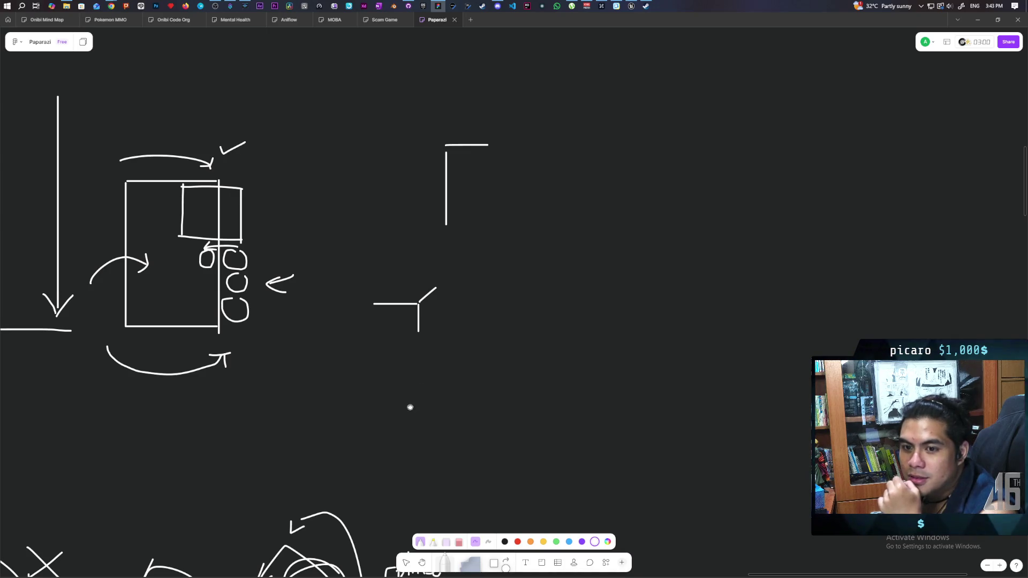
{"action": "scroll", "coordinate": [410, 407], "scroll_direction": "left", "scroll_amount": 2}
{"action": "scroll", "coordinate": [466, 396], "scroll_direction": "left", "scroll_amount": 2}
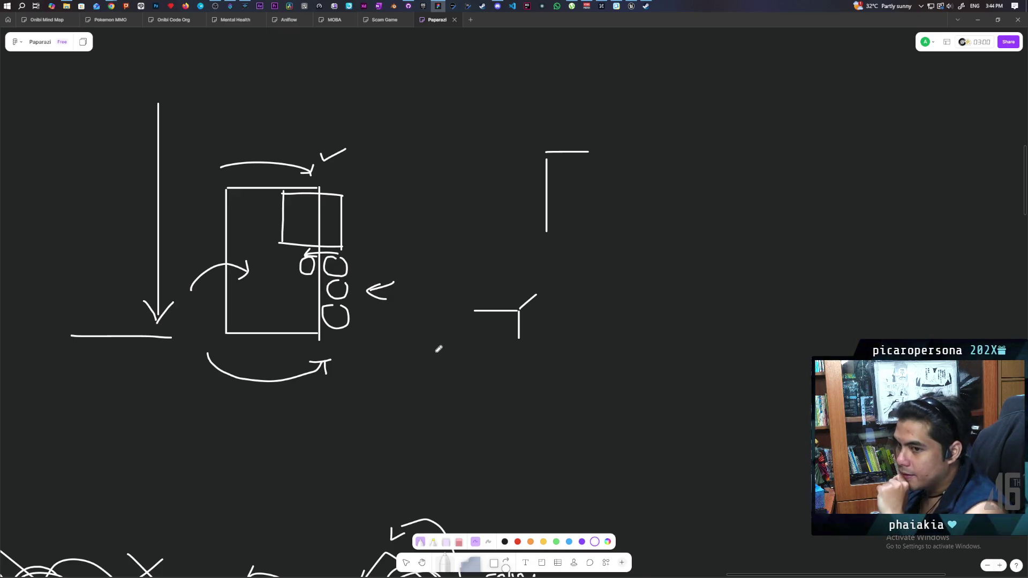
{"action": "left_click_drag", "start_coordinate": [636, 384], "coordinate": [485, 381]}
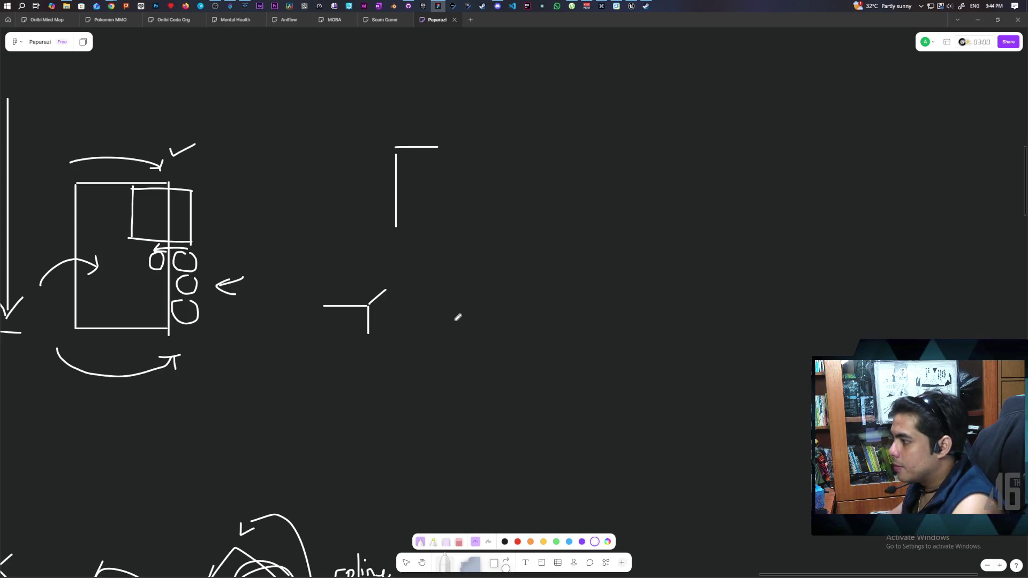
Draw a diagonal line meeting a long horizontal baseline, then pan to show the older sketches.
{"action": "left_click_drag", "start_coordinate": [452, 318], "coordinate": [536, 167]}
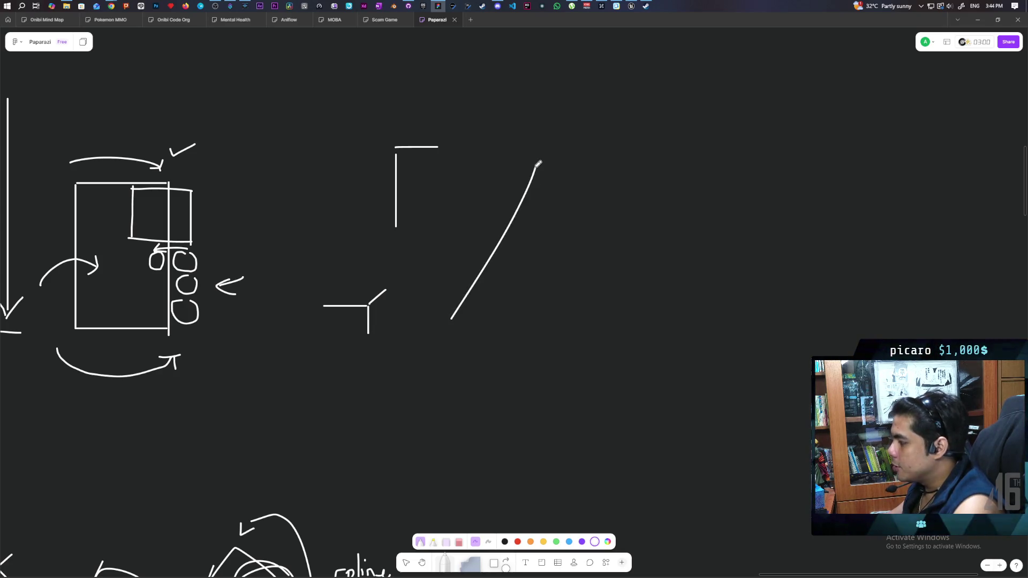
{"action": "left_click_drag", "start_coordinate": [453, 322], "coordinate": [678, 320]}
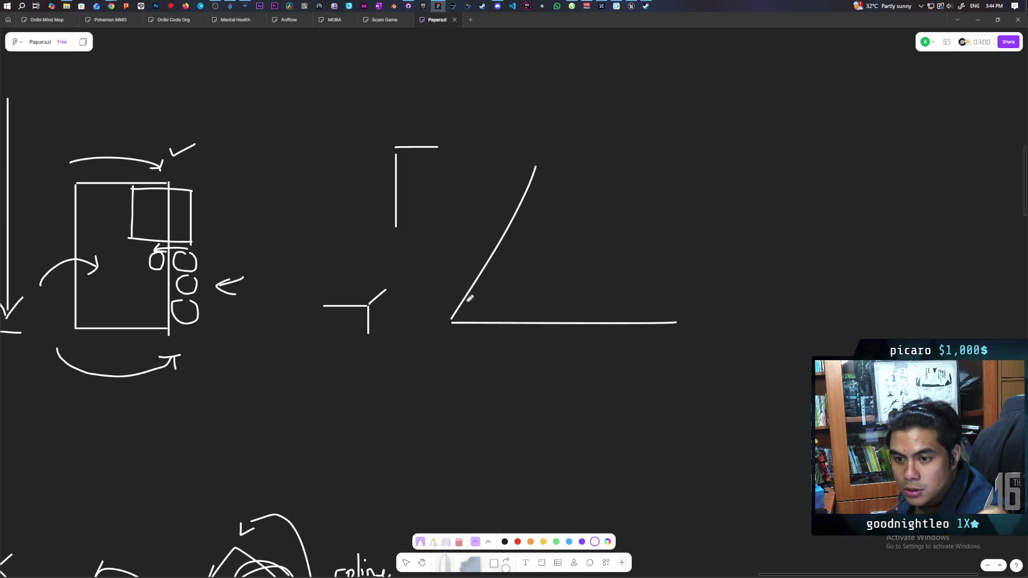
{"action": "mouse_move", "coordinate": [461, 380]}
{"action": "left_mouse_down"}
{"action": "mouse_move", "coordinate": [557, 258]}
{"action": "mouse_move", "coordinate": [567, 303]}
{"action": "left_mouse_up"}
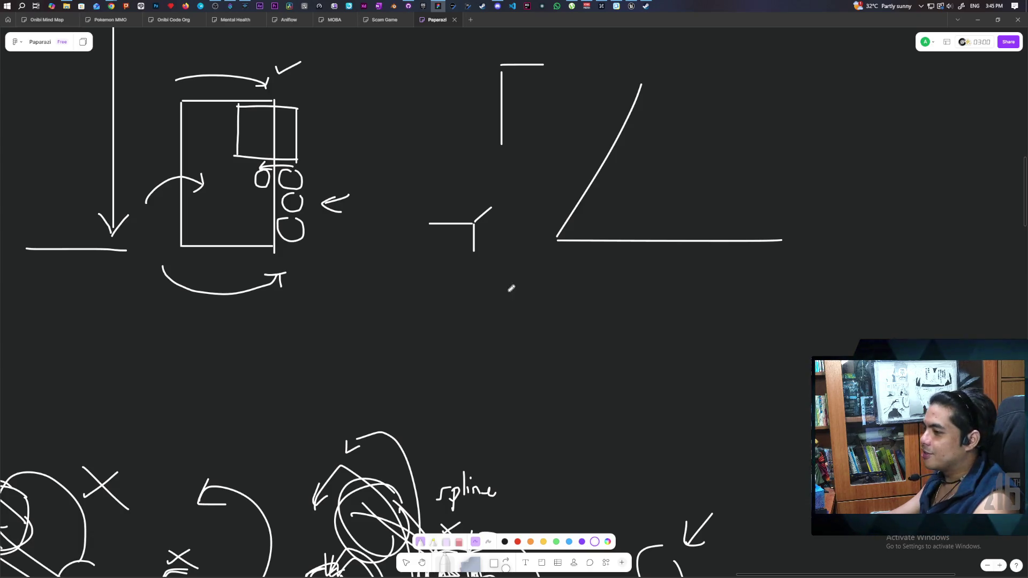
{"action": "scroll", "coordinate": [489, 276], "scroll_direction": "down", "scroll_amount": 5}
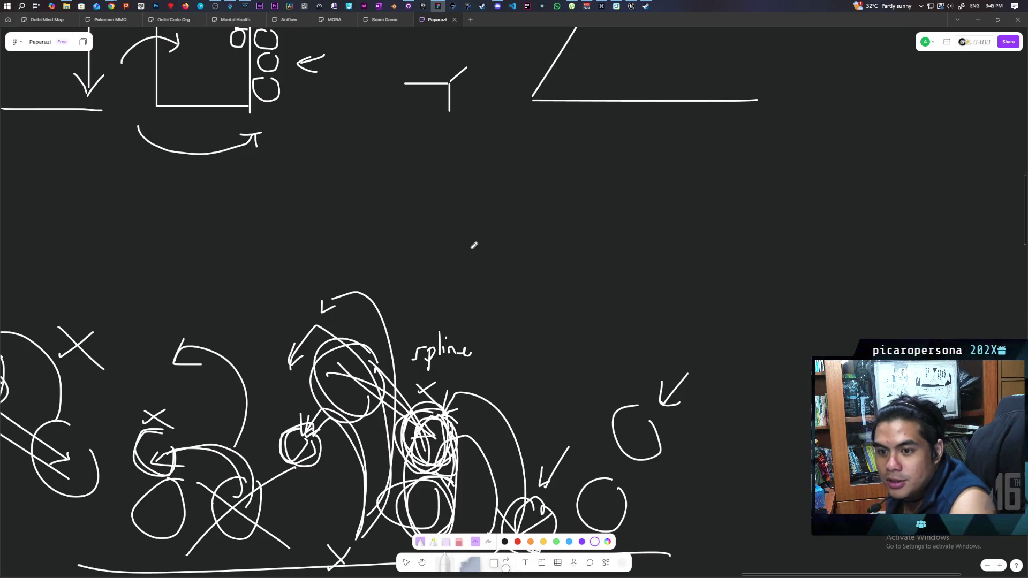
{"action": "scroll", "coordinate": [475, 241], "scroll_direction": "up", "scroll_amount": 5}
{"action": "scroll", "coordinate": [476, 241], "scroll_direction": "left", "scroll_amount": 3}
{"action": "scroll", "coordinate": [537, 274], "scroll_direction": "right", "scroll_amount": 5}
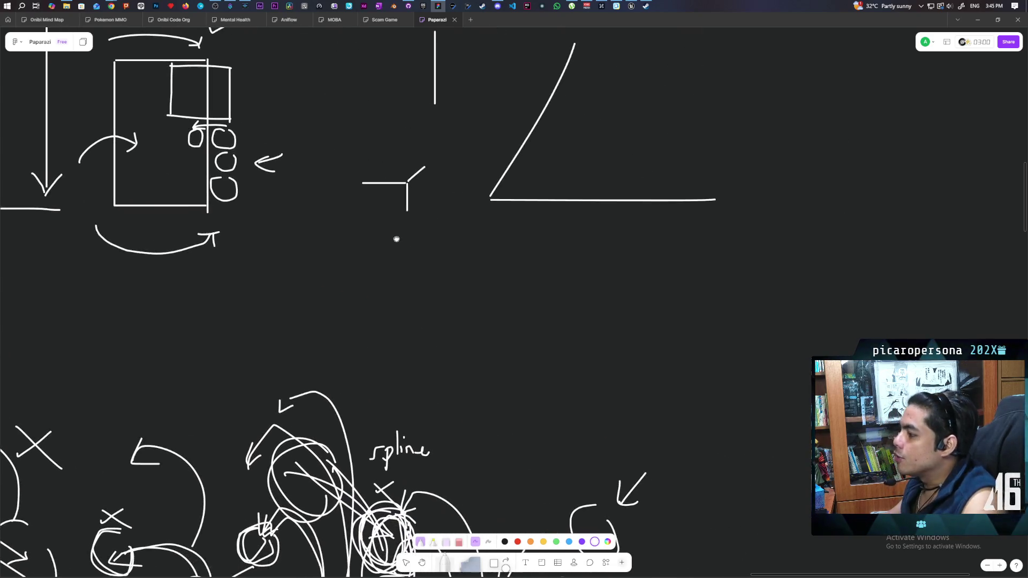
{"action": "scroll", "coordinate": [466, 204], "scroll_direction": "down", "scroll_amount": 5}
{"action": "scroll", "coordinate": [466, 205], "scroll_direction": "left", "scroll_amount": 3}
{"action": "scroll", "coordinate": [468, 188], "scroll_direction": "down", "scroll_amount": 1}
{"action": "scroll", "coordinate": [485, 268], "scroll_direction": "up", "scroll_amount": 10}
{"action": "scroll", "coordinate": [484, 268], "scroll_direction": "left", "scroll_amount": 5}
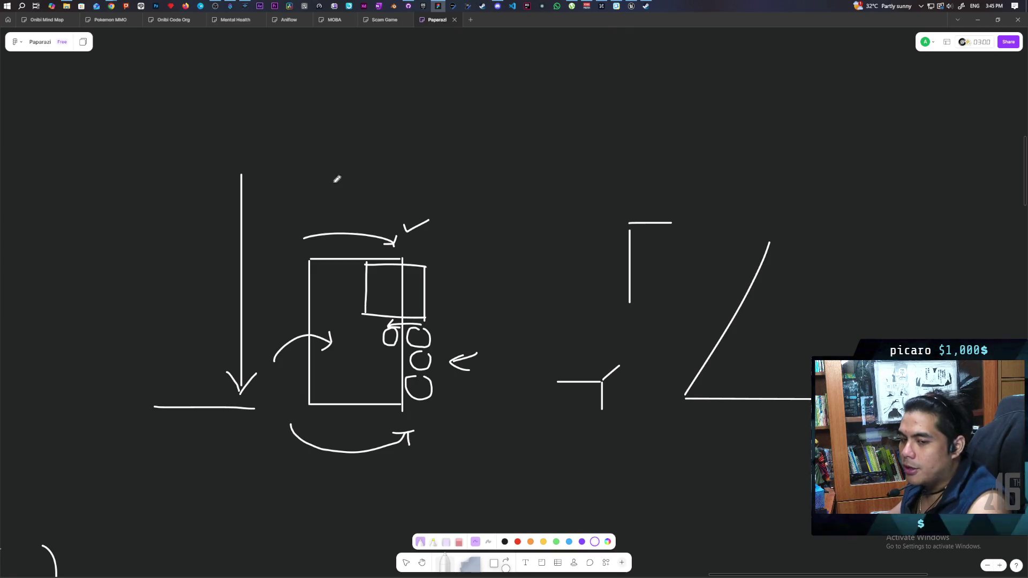
{"action": "scroll", "coordinate": [435, 187], "scroll_direction": "up", "scroll_amount": 3}
{"action": "scroll", "coordinate": [435, 187], "scroll_direction": "left", "scroll_amount": 1}
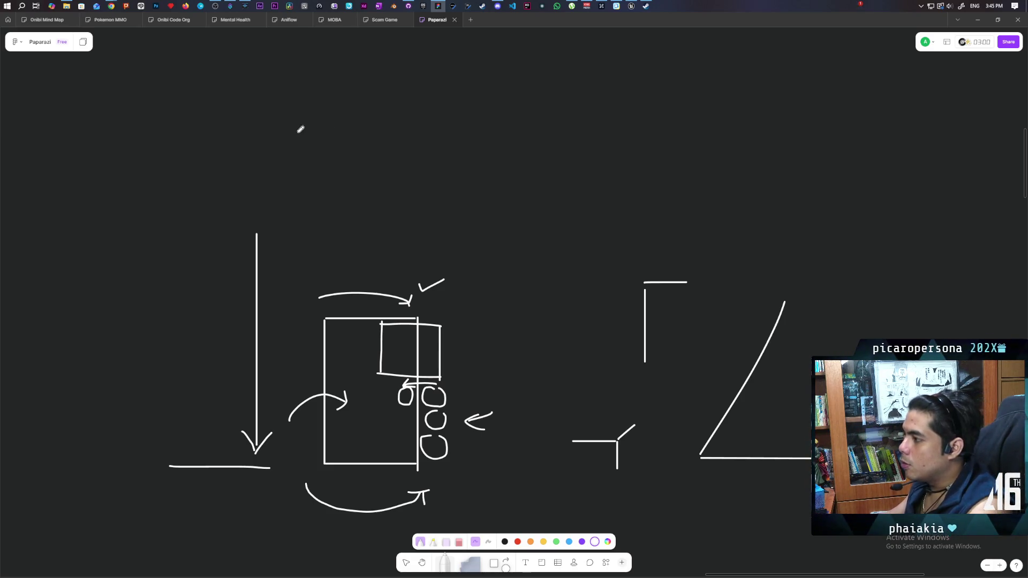
Draw a large curved arrow above the door rectangle, curving down toward the checkmark.
{"action": "mouse_move", "coordinate": [268, 162]}
{"action": "left_mouse_down"}
{"action": "mouse_move", "coordinate": [284, 154]}
{"action": "mouse_move", "coordinate": [395, 211]}
{"action": "mouse_move", "coordinate": [402, 194]}
{"action": "left_mouse_up"}
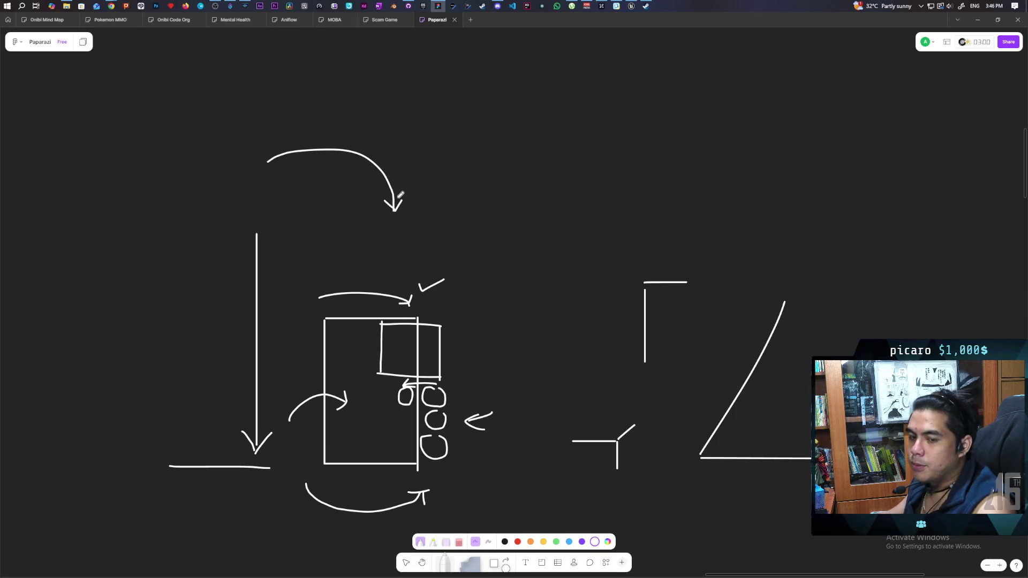
{"action": "scroll", "coordinate": [419, 245], "scroll_direction": "down", "scroll_amount": 4}
{"action": "scroll", "coordinate": [419, 245], "scroll_direction": "left", "scroll_amount": 5}
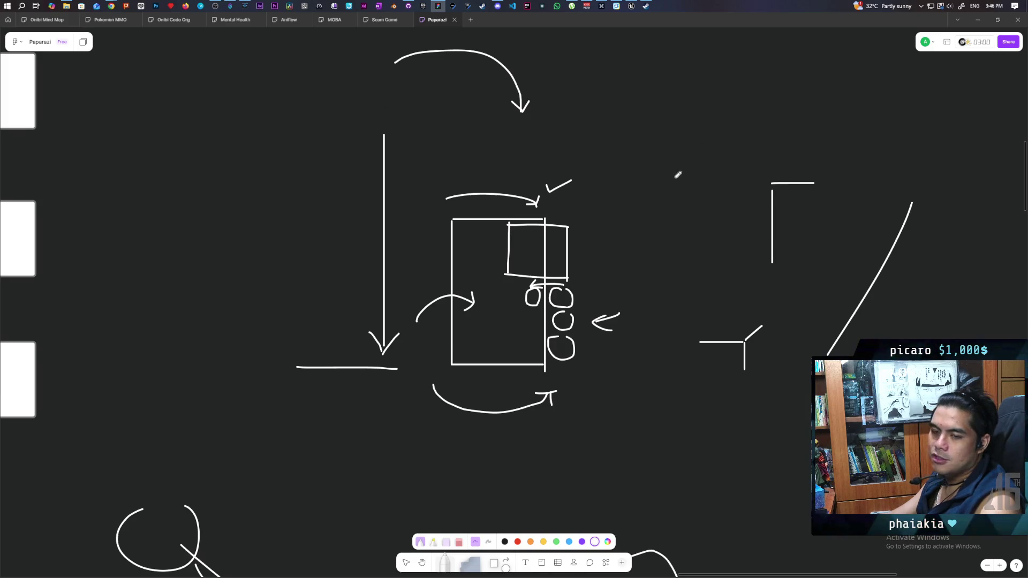
{"action": "left_click_drag", "start_coordinate": [620, 278], "coordinate": [591, 282]}
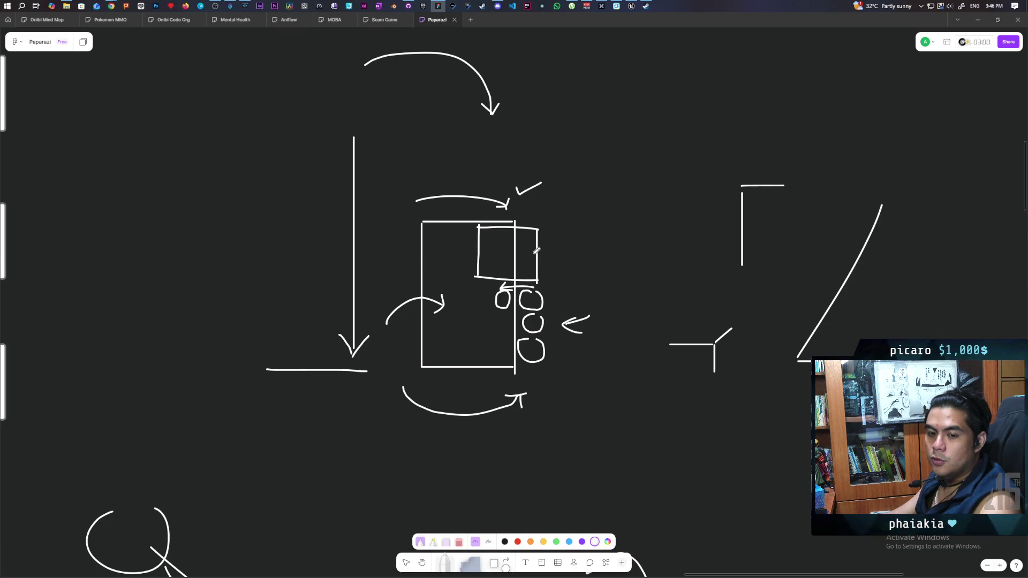
{"action": "scroll", "coordinate": [539, 219], "scroll_direction": "up", "scroll_amount": 2}
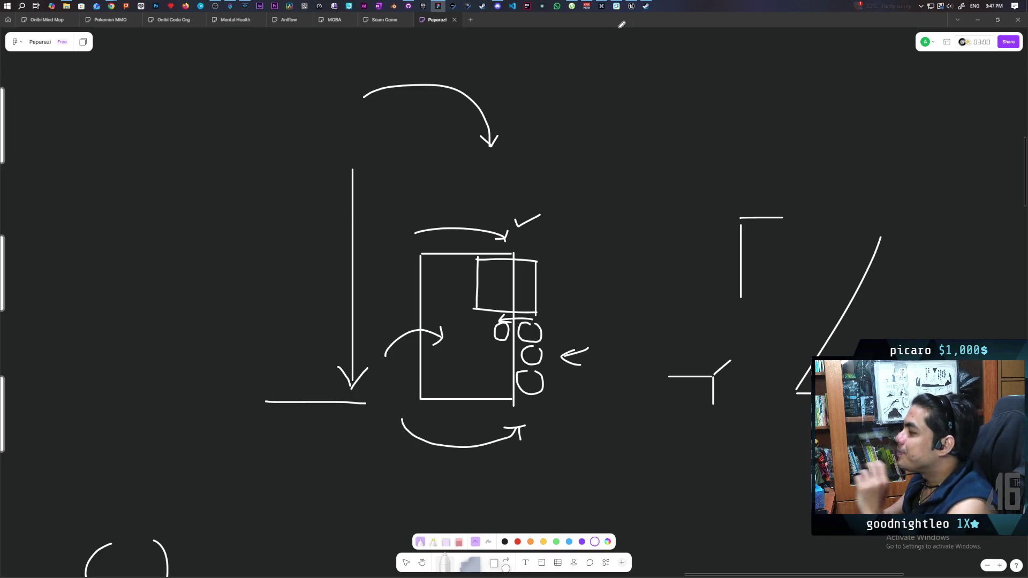
{"action": "left_click", "coordinate": [631, 6]}
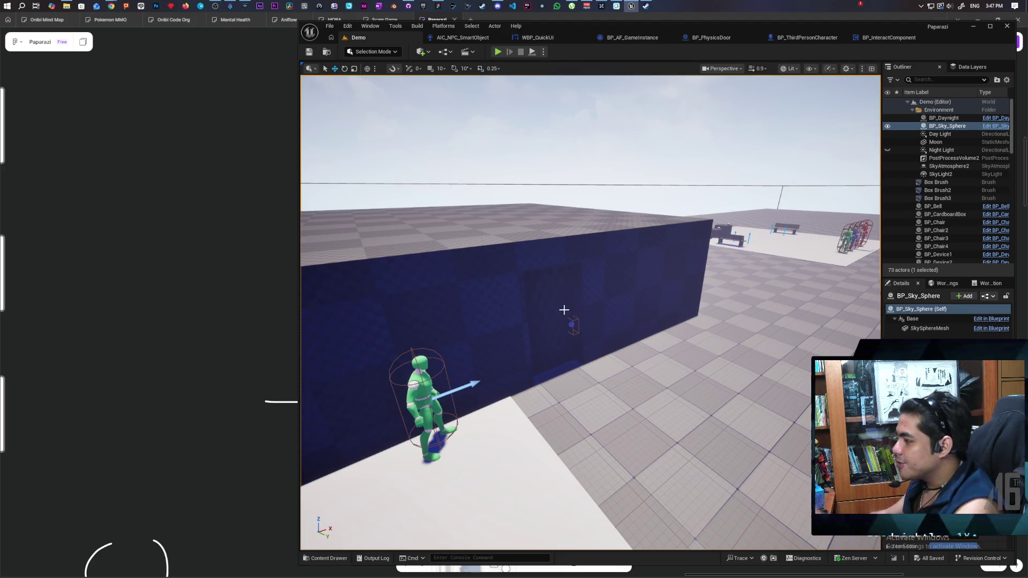
Select the NPC BP_NPC7 beside the blue wall and view it from above and the side.
{"action": "mouse_move", "coordinate": [386, 264]}
{"action": "left_mouse_down"}
{"action": "mouse_move", "coordinate": [386, 292]}
{"action": "mouse_move", "coordinate": [394, 255]}
{"action": "mouse_move", "coordinate": [470, 282]}
{"action": "left_mouse_up"}
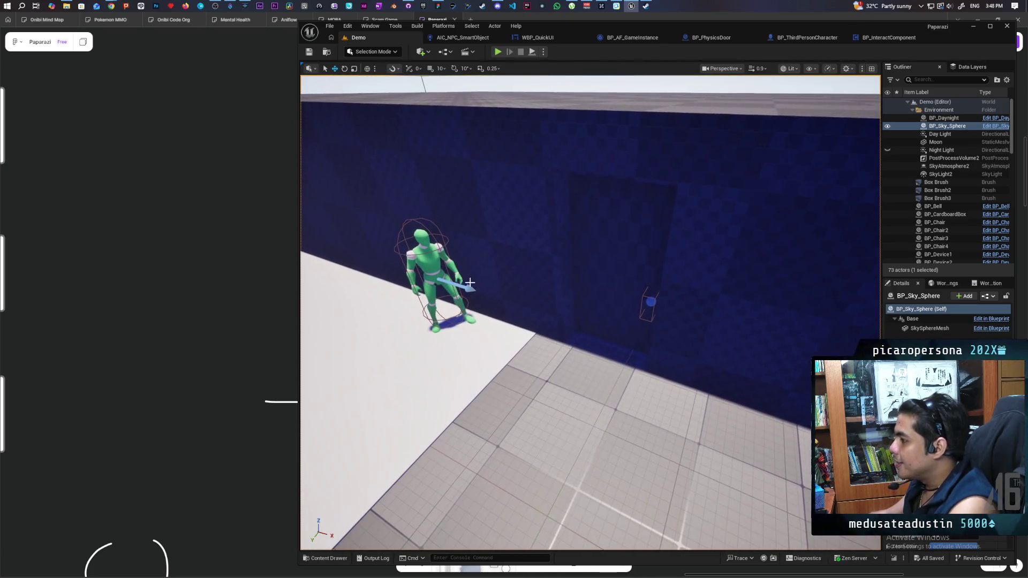
{"action": "left_click", "coordinate": [416, 259]}
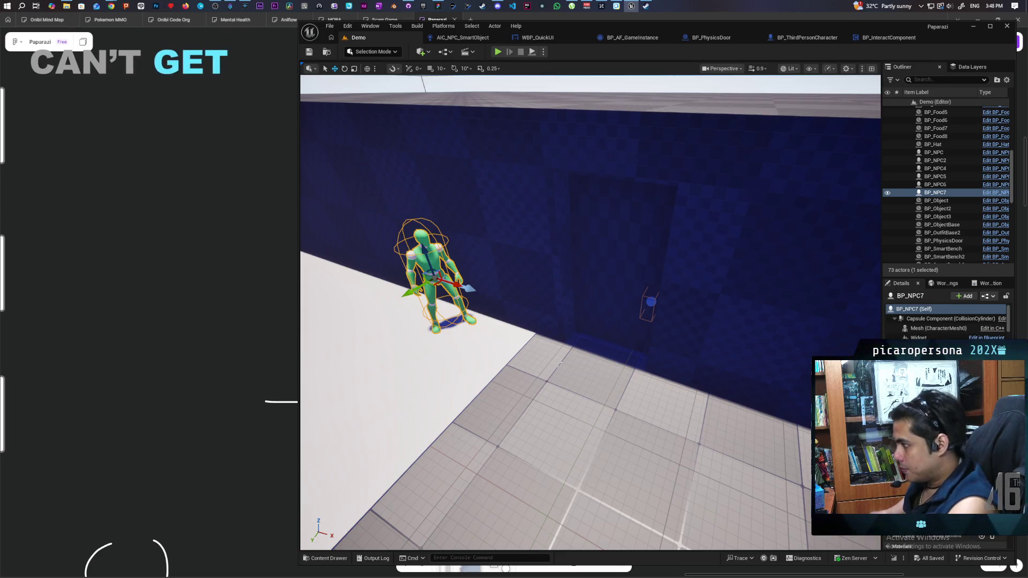
{"action": "left_click_drag", "start_coordinate": [589, 311], "coordinate": [589, 233]}
{"action": "mouse_move", "coordinate": [505, 409]}
{"action": "left_mouse_down"}
{"action": "mouse_move", "coordinate": [517, 409]}
{"action": "mouse_move", "coordinate": [505, 409]}
{"action": "left_mouse_up"}
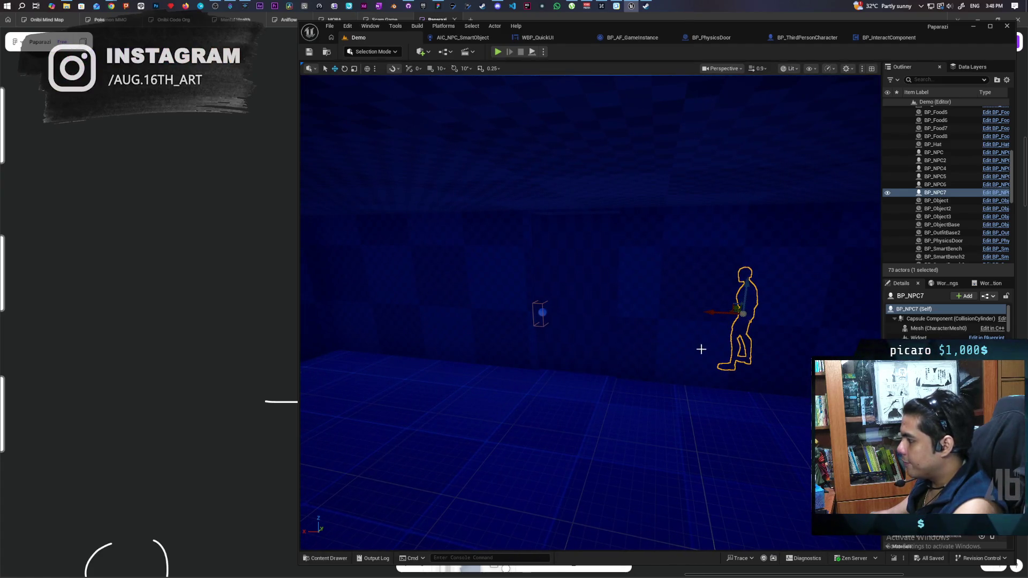